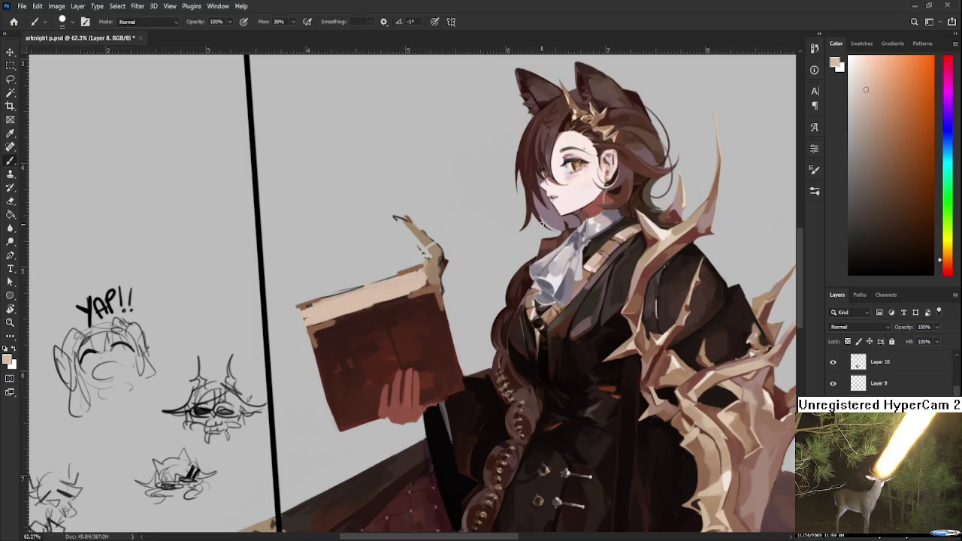
Repaint the book's top edge with pale peach strokes using a slightly larger brush
{"action": "left_click", "coordinate": [861, 64]}
{"action": "key", "text": "bracketright"}
{"action": "mouse_move", "coordinate": [339, 305]}
{"action": "left_mouse_down"}
{"action": "mouse_move", "coordinate": [413, 284]}
{"action": "mouse_move", "coordinate": [321, 308]}
{"action": "left_mouse_up"}
{"action": "left_click_drag", "start_coordinate": [398, 293], "coordinate": [326, 311]}
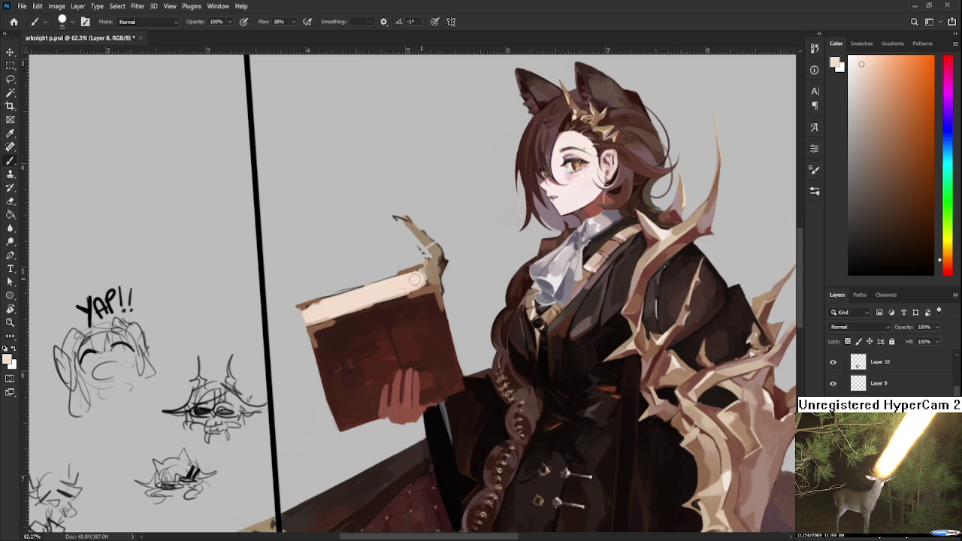
Sample the ornament's pale peach and add thin light lines on the book's upper-left and upper-right edges
{"action": "left_click", "coordinate": [391, 266], "text": "alt"}
{"action": "left_click_drag", "start_coordinate": [391, 266], "coordinate": [724, 460]}
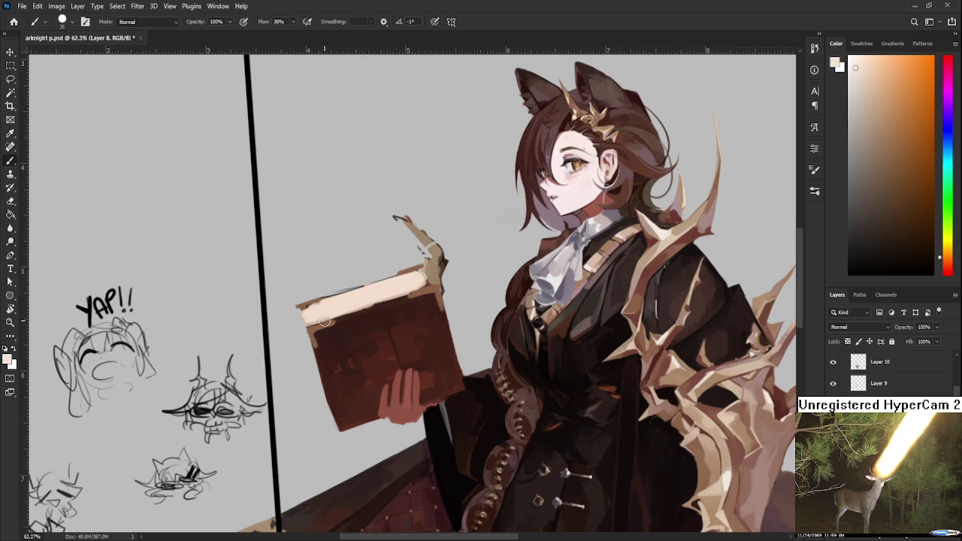
{"action": "key", "text": "bracketleft"}
{"action": "key", "text": "bracketleft"}
{"action": "left_click_drag", "start_coordinate": [309, 327], "coordinate": [337, 320]}
{"action": "left_click_drag", "start_coordinate": [407, 298], "coordinate": [433, 285]}
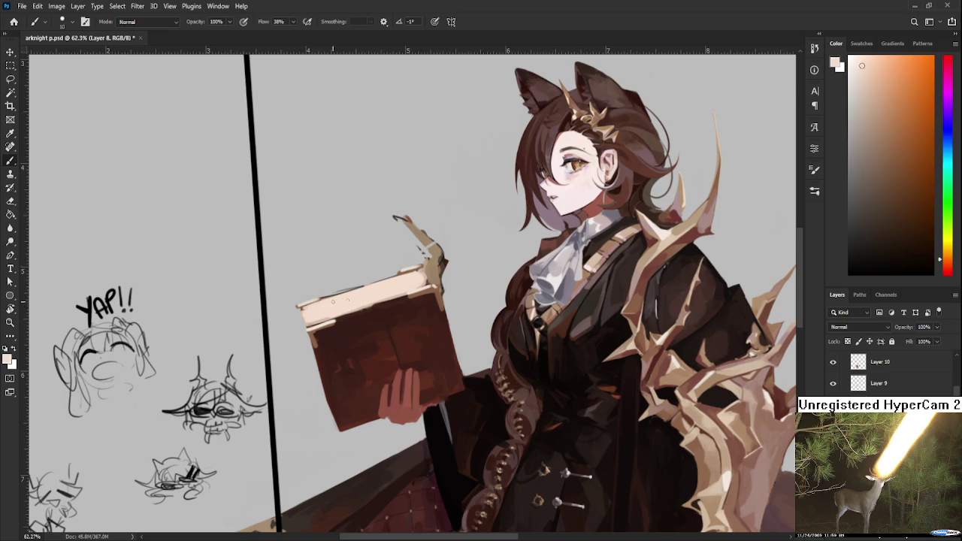
{"action": "scroll", "coordinate": [315, 305], "scroll_direction": "down", "scroll_amount": 3}
{"action": "scroll", "coordinate": [330, 301], "scroll_direction": "down", "scroll_amount": 2}
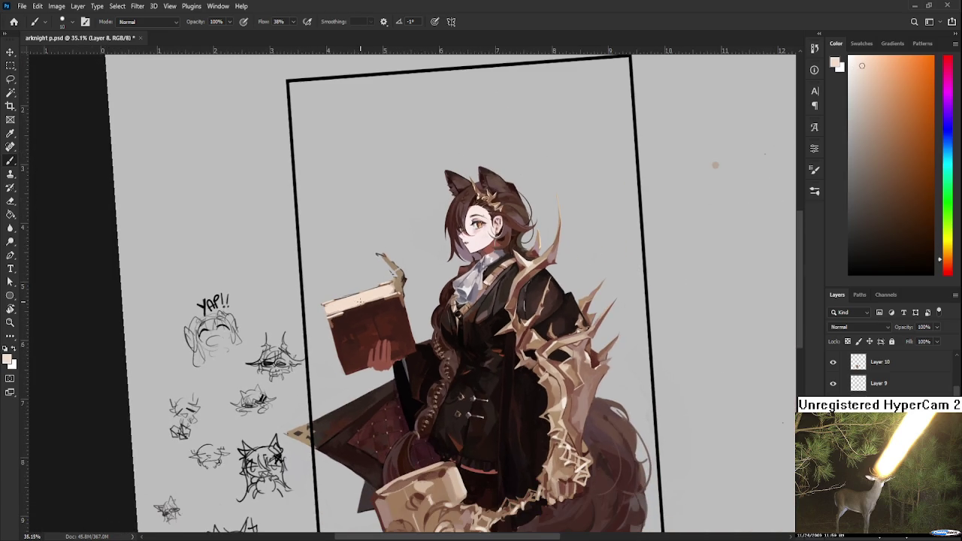
Pick a dark reddish-brown and shade along the book's left edge
{"action": "left_click", "coordinate": [364, 316], "text": "alt"}
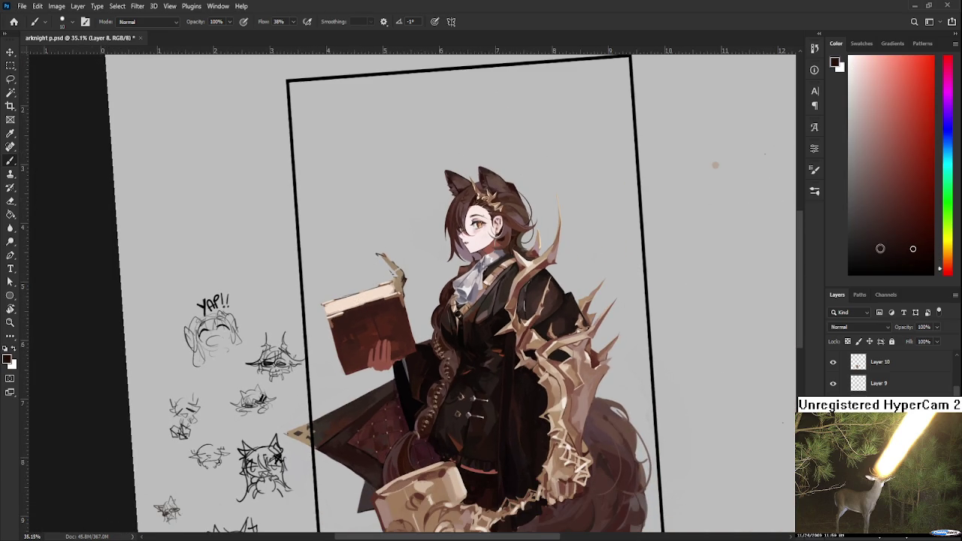
{"action": "key", "text": "bracketright"}
{"action": "left_click_drag", "start_coordinate": [904, 237], "coordinate": [915, 226]}
{"action": "left_click", "coordinate": [920, 248]}
{"action": "left_click_drag", "start_coordinate": [331, 325], "coordinate": [348, 373]}
Sample the book colour, erase stray strokes near the lower corner and return the tilted view near upright
{"action": "left_click", "coordinate": [341, 359], "text": "alt"}
{"action": "key", "text": "e"}
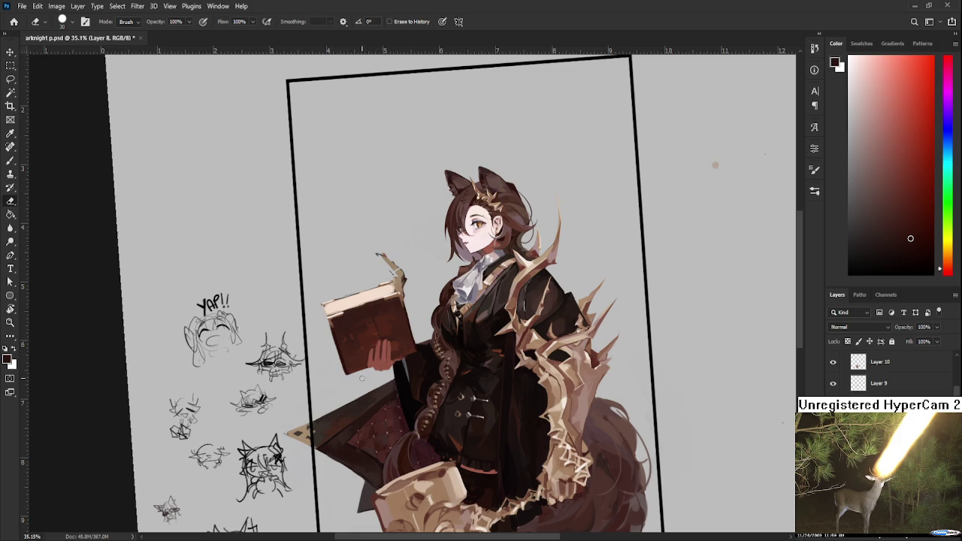
{"action": "key", "text": "r"}
{"action": "left_click_drag", "start_coordinate": [363, 376], "coordinate": [463, 366]}
{"action": "key", "text": "b"}
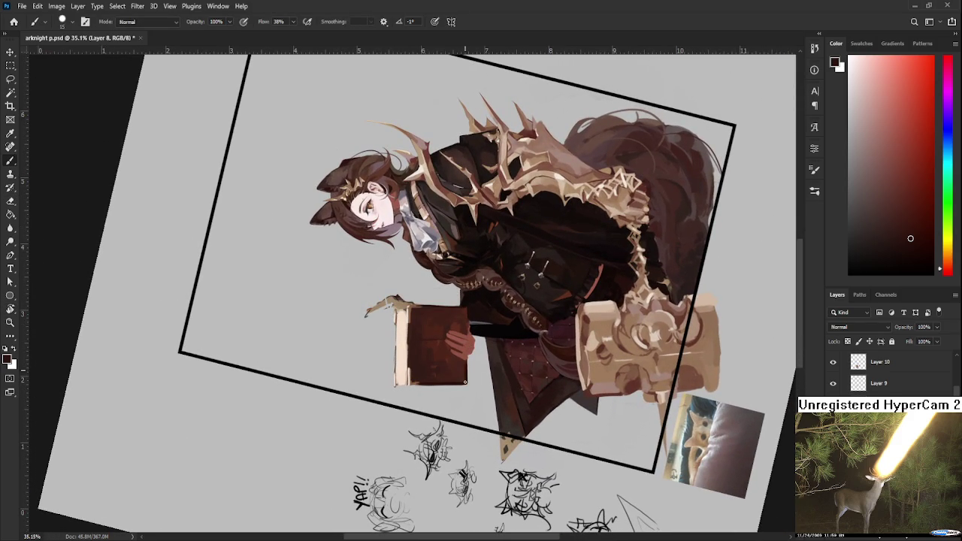
{"action": "key", "text": "e"}
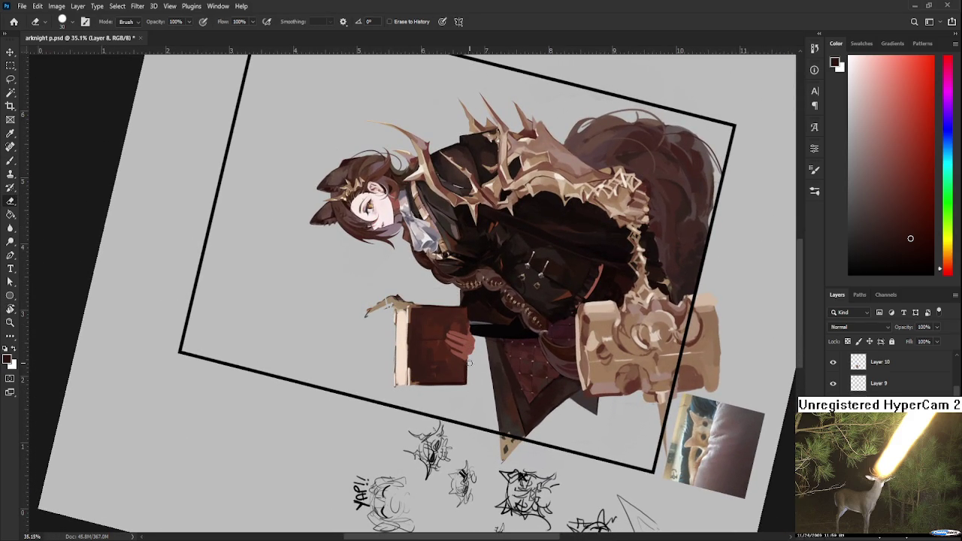
{"action": "key", "text": "b"}
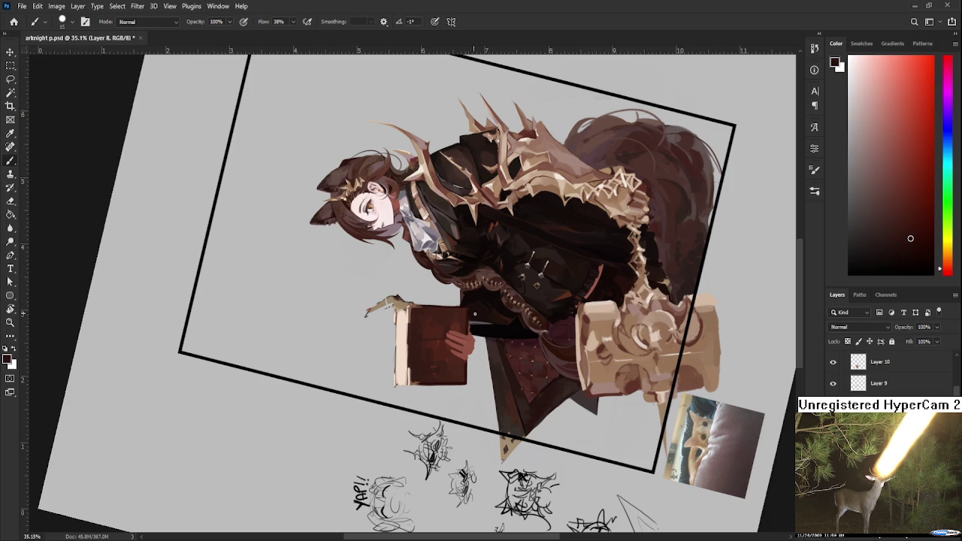
{"action": "key", "text": "r"}
{"action": "left_click_drag", "start_coordinate": [468, 312], "coordinate": [765, 230]}
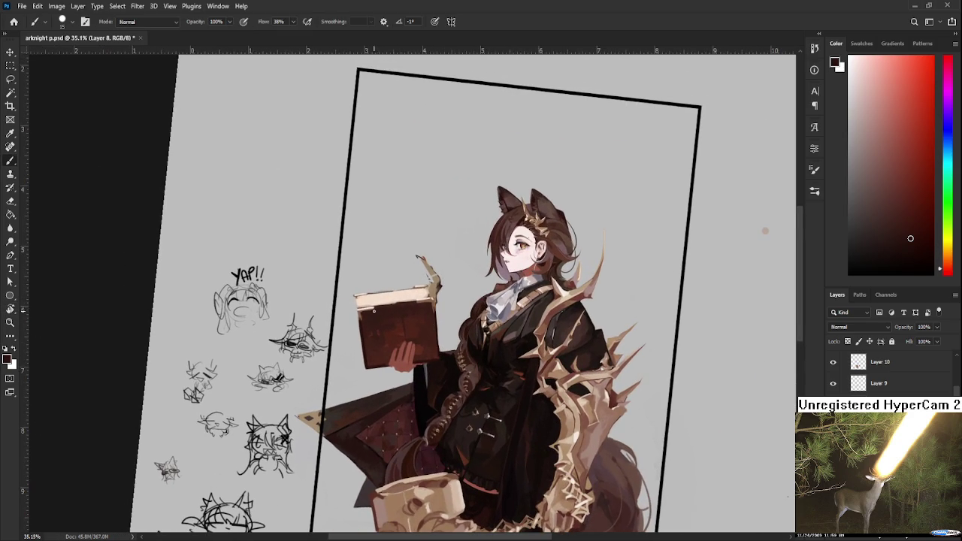
Shift the book's sampled peach toward yellowish tan and paint it along the top edge
{"action": "left_click", "coordinate": [383, 302], "text": "alt"}
{"action": "left_click", "coordinate": [397, 303], "text": "alt"}
{"action": "left_click", "coordinate": [394, 301], "text": "alt"}
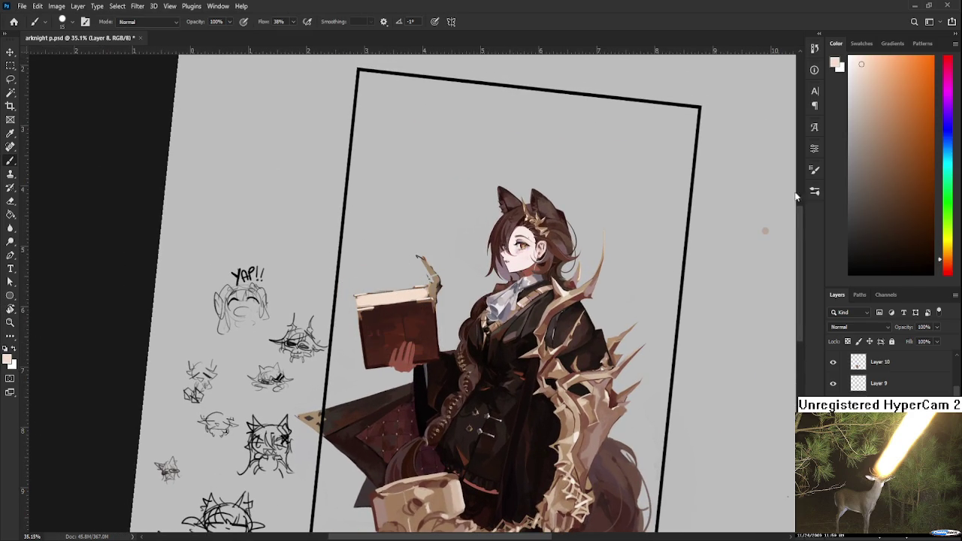
{"action": "left_click", "coordinate": [939, 248]}
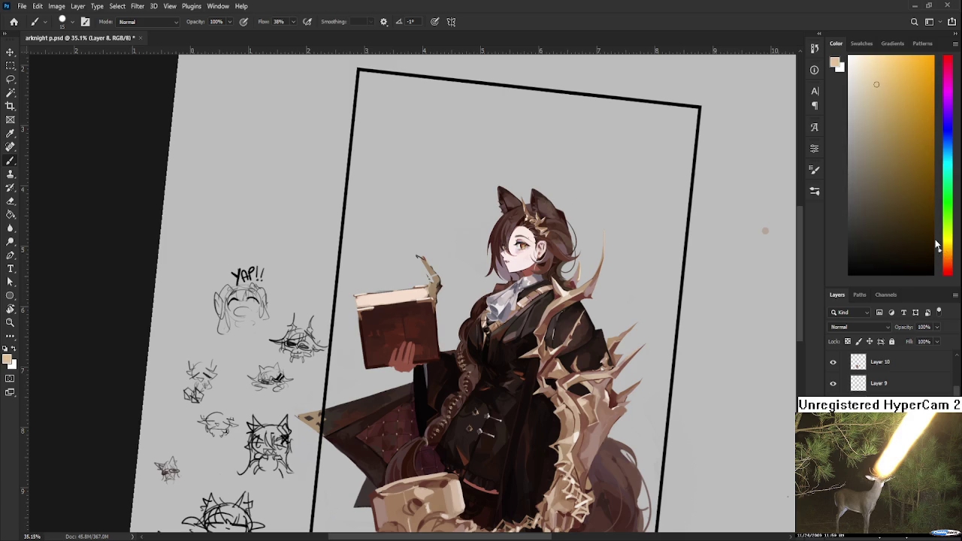
{"action": "mouse_move", "coordinate": [377, 302]}
{"action": "left_mouse_down"}
{"action": "mouse_move", "coordinate": [360, 299]}
{"action": "mouse_move", "coordinate": [379, 297]}
{"action": "left_mouse_up"}
Sample lighter peach tones at several points along the book's top edge
{"action": "left_click", "coordinate": [366, 300], "text": "alt"}
{"action": "left_click", "coordinate": [364, 298], "text": "alt"}
{"action": "left_click", "coordinate": [366, 300], "text": "alt"}
{"action": "left_click", "coordinate": [373, 300], "text": "alt"}
{"action": "left_click", "coordinate": [370, 295], "text": "alt"}
{"action": "left_click", "coordinate": [415, 293], "text": "alt"}
{"action": "left_click", "coordinate": [417, 293], "text": "alt"}
{"action": "left_click", "coordinate": [418, 293], "text": "alt"}
{"action": "left_click", "coordinate": [417, 295], "text": "alt"}
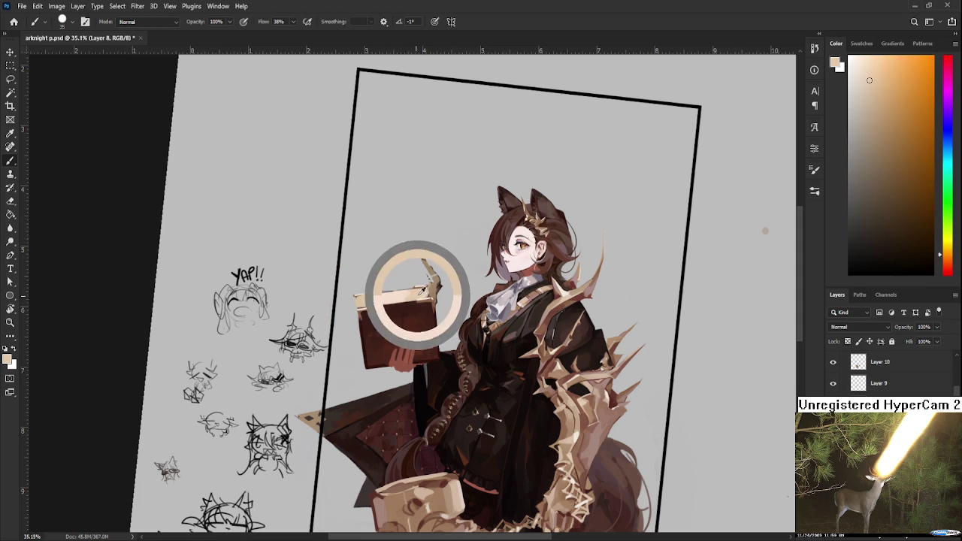
Try a pure white highlight along the book's top edge, then undo it
{"action": "key", "text": "bracketleft"}
{"action": "key", "text": "bracketleft"}
{"action": "key", "text": "bracketleft"}
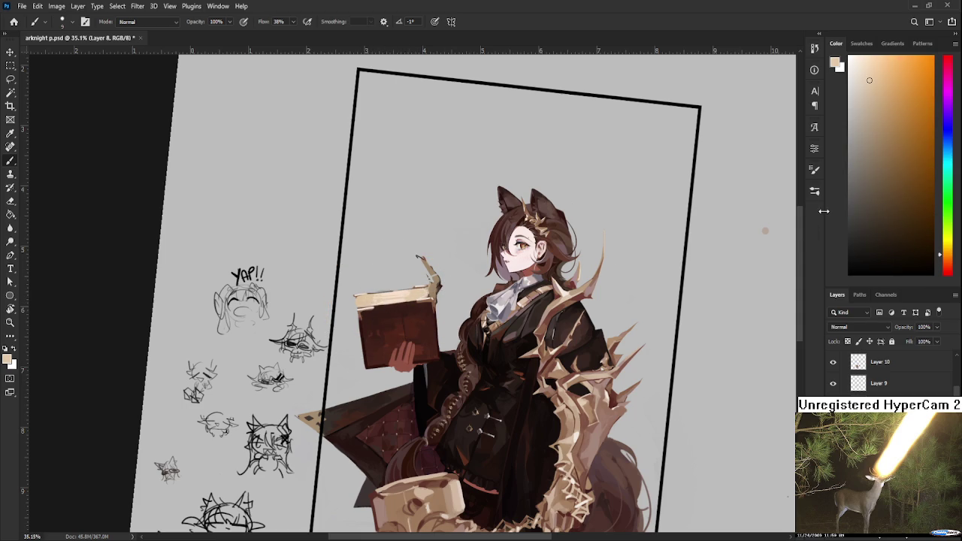
{"action": "left_click_drag", "start_coordinate": [877, 66], "coordinate": [849, 58]}
{"action": "key", "text": "bracketright"}
{"action": "key", "text": "bracketright"}
{"action": "key", "text": "bracketright"}
{"action": "left_click_drag", "start_coordinate": [378, 296], "coordinate": [408, 294]}
{"action": "key", "text": "ctrl+z"}
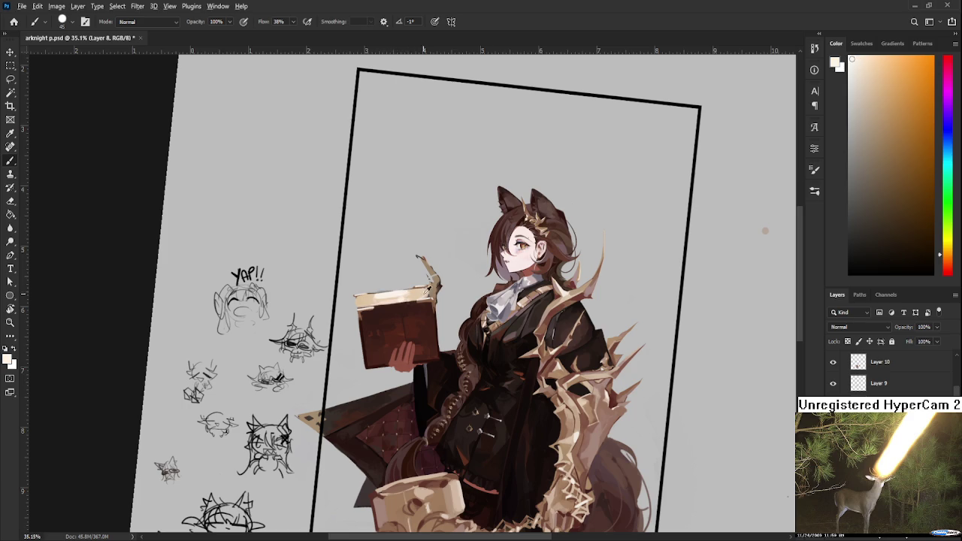
Sample darker browns from the book and darken its right edge with a smaller brush
{"action": "left_click", "coordinate": [365, 311], "text": "alt"}
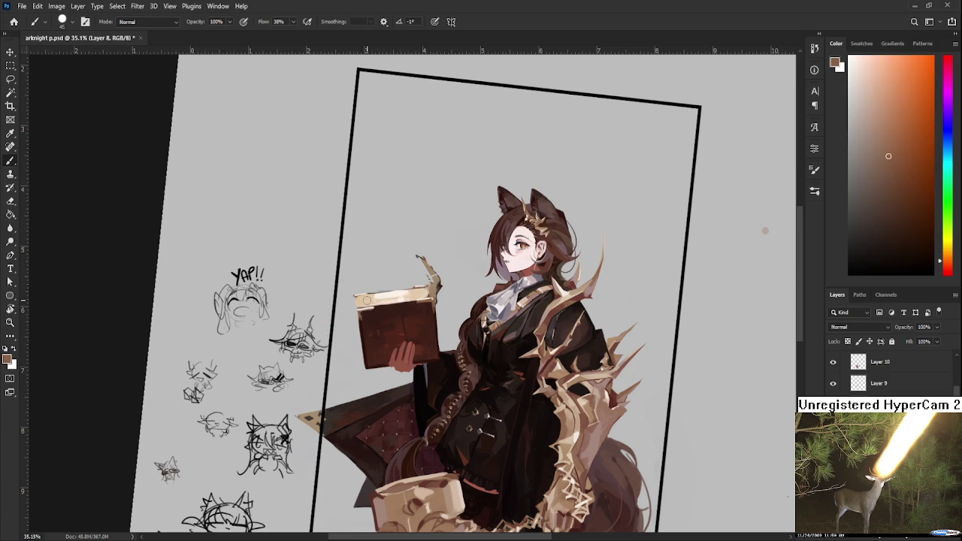
{"action": "key", "text": "bracketleft"}
{"action": "key", "text": "bracketleft"}
{"action": "key", "text": "bracketleft"}
{"action": "left_click", "coordinate": [365, 314], "text": "alt"}
{"action": "left_click", "coordinate": [359, 316], "text": "alt"}
{"action": "left_click", "coordinate": [436, 302], "text": "alt"}
{"action": "left_click_drag", "start_coordinate": [432, 314], "coordinate": [430, 303]}
Adjust the colour to a warmer, darker red-brown, resample the top edge's beige and rotate the view sideways
{"action": "left_click", "coordinate": [899, 178]}
{"action": "left_click", "coordinate": [915, 164]}
{"action": "left_click_drag", "start_coordinate": [922, 246], "coordinate": [923, 226]}
{"action": "left_click", "coordinate": [947, 268]}
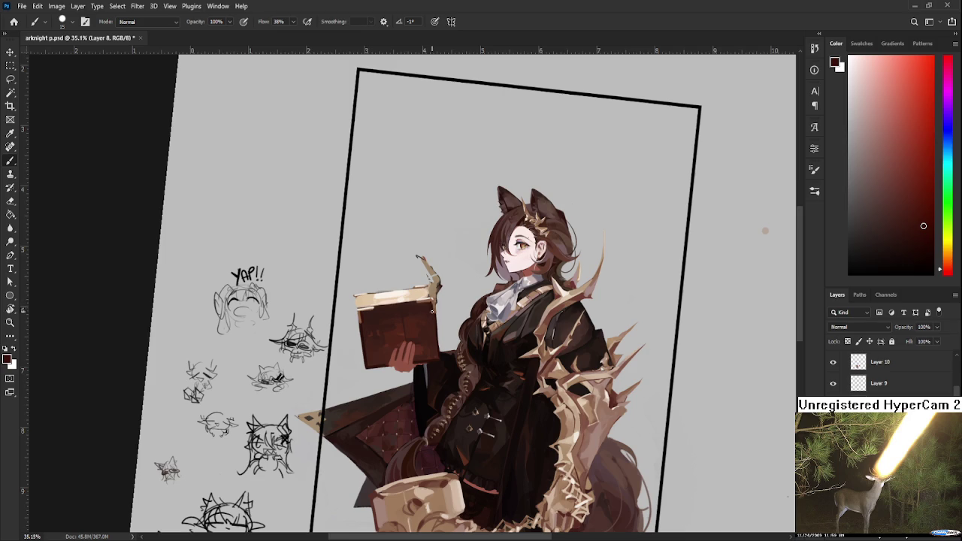
{"action": "mouse_move", "coordinate": [432, 305]}
{"action": "left_mouse_down"}
{"action": "mouse_move", "coordinate": [437, 325]}
{"action": "mouse_move", "coordinate": [477, 293]}
{"action": "mouse_move", "coordinate": [432, 306]}
{"action": "left_mouse_up"}
{"action": "left_click", "coordinate": [384, 315], "text": "alt"}
{"action": "key", "text": "r"}
{"action": "key", "text": "e"}
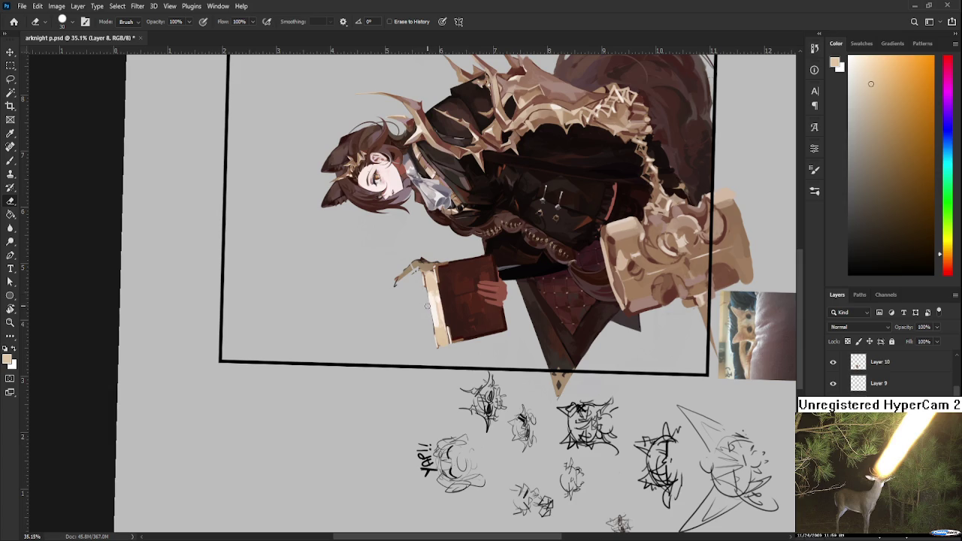
Turn the canvas view back upright and recentre it on the book
{"action": "key", "text": "r"}
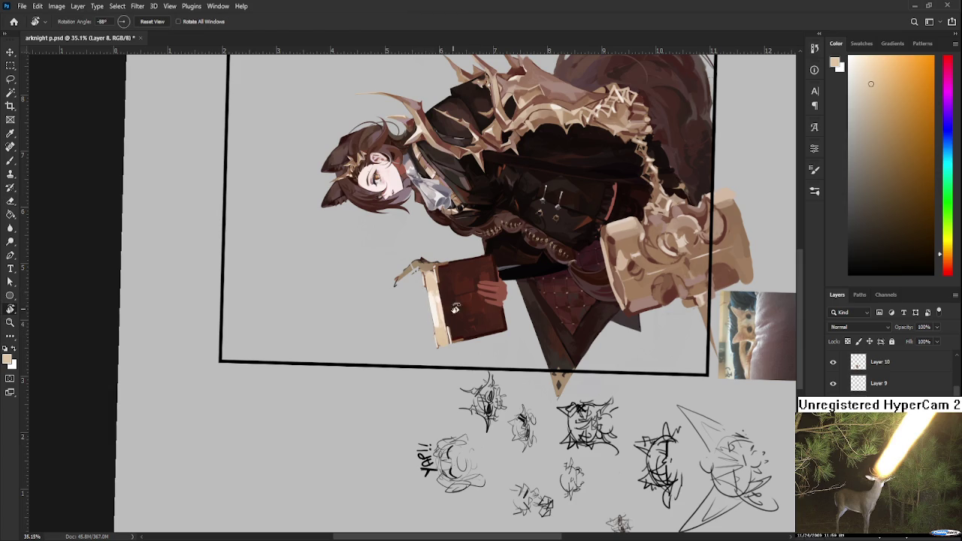
{"action": "left_click_drag", "start_coordinate": [428, 333], "coordinate": [761, 202]}
{"action": "key", "text": "b"}
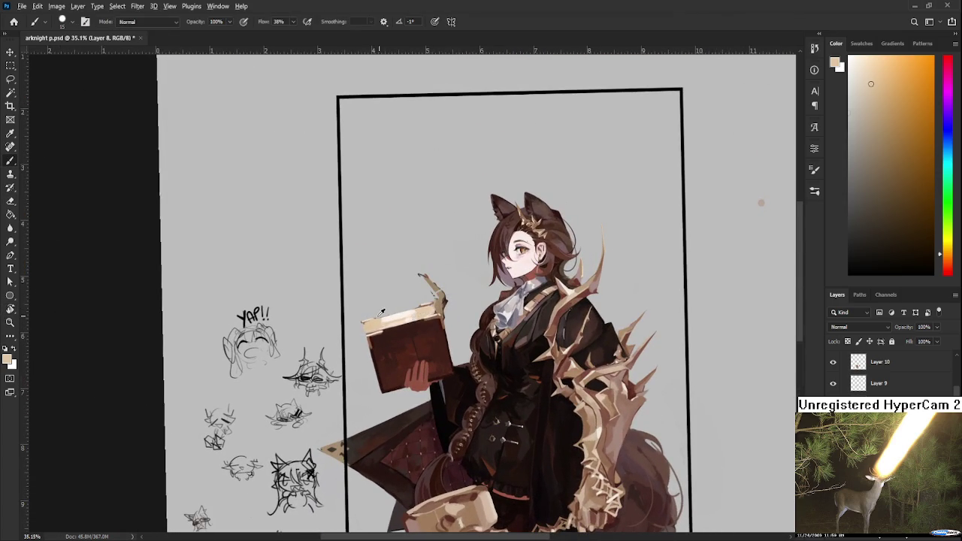
{"action": "key", "text": "e"}
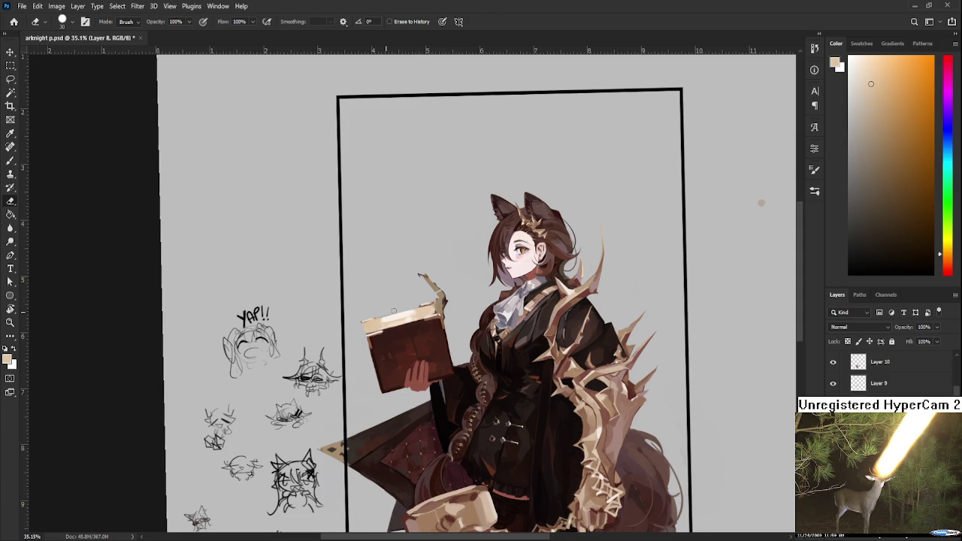
{"action": "left_click_drag", "start_coordinate": [429, 318], "coordinate": [412, 290]}
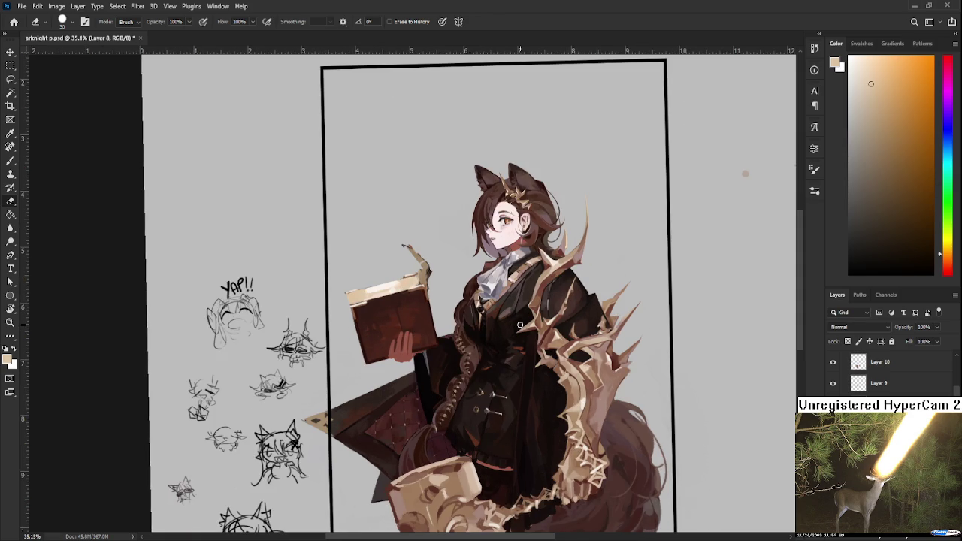
{"action": "scroll", "coordinate": [519, 324], "scroll_direction": "down", "scroll_amount": 2}
{"action": "key", "text": "r"}
{"action": "scroll", "coordinate": [515, 323], "scroll_direction": "up", "scroll_amount": 1}
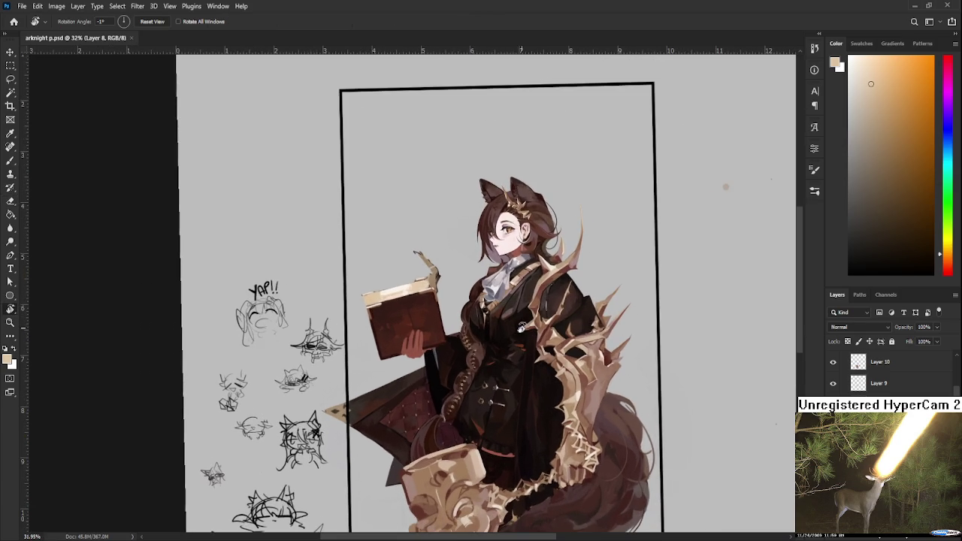
{"action": "left_click_drag", "start_coordinate": [524, 342], "coordinate": [481, 341]}
{"action": "scroll", "coordinate": [409, 284], "scroll_direction": "up", "scroll_amount": 1}
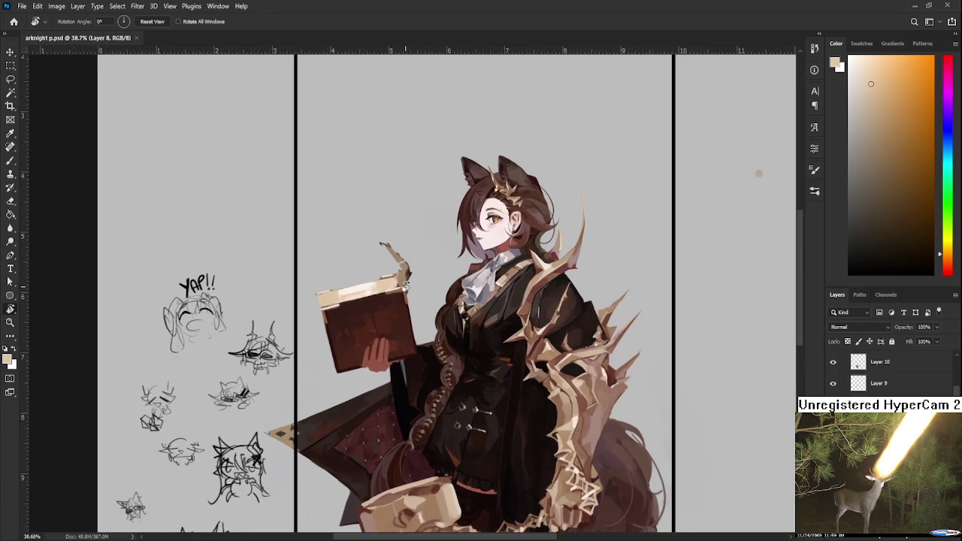
{"action": "left_click_drag", "start_coordinate": [405, 285], "coordinate": [409, 325]}
{"action": "key", "text": "b"}
Sample tans from the book and paint a thin dark stroke above the quill
{"action": "left_click", "coordinate": [408, 324], "text": "alt"}
{"action": "left_click", "coordinate": [407, 324], "text": "alt"}
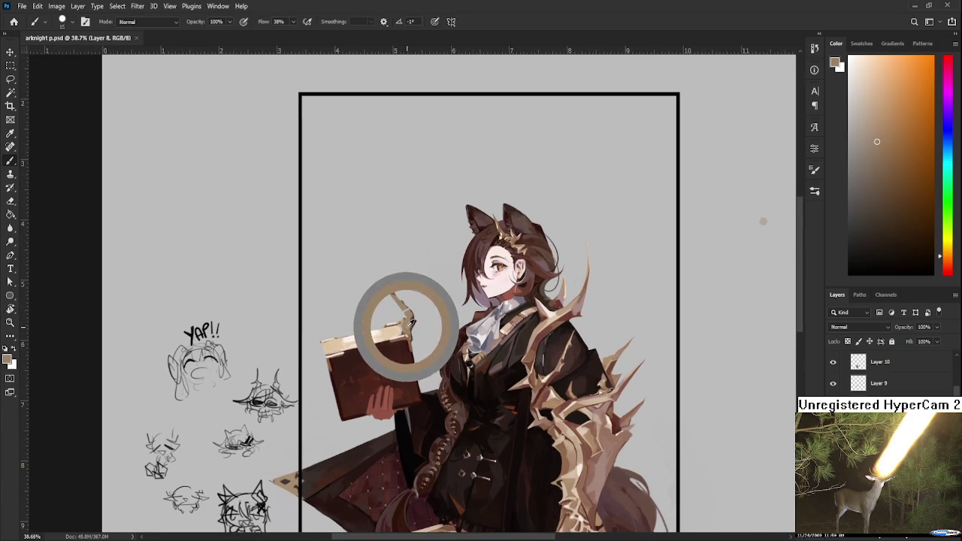
{"action": "left_click", "coordinate": [412, 317], "text": "alt"}
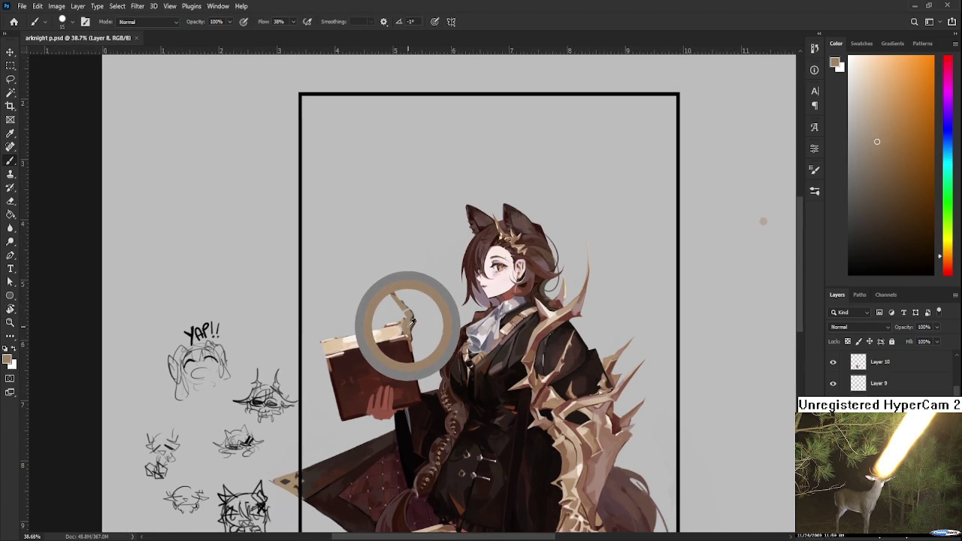
{"action": "left_click", "coordinate": [406, 324], "text": "alt"}
{"action": "left_click", "coordinate": [407, 323], "text": "alt"}
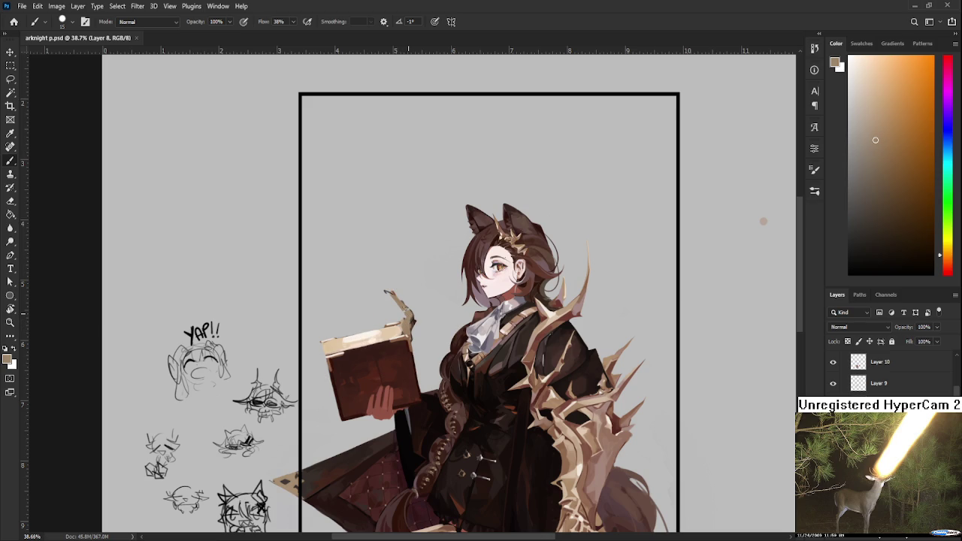
{"action": "key", "text": "e"}
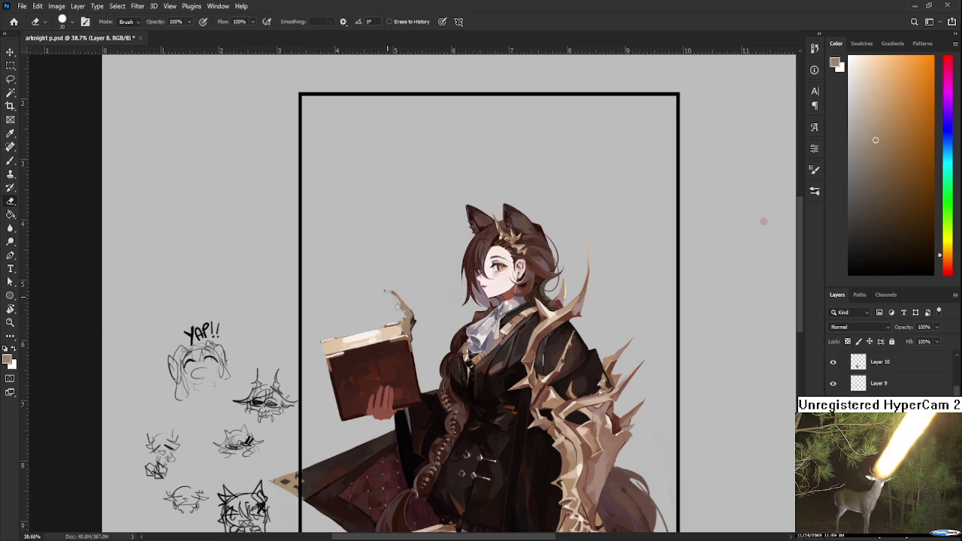
{"action": "key", "text": "b"}
{"action": "left_click", "coordinate": [412, 308], "text": "alt"}
{"action": "mouse_move", "coordinate": [382, 294]}
{"action": "left_mouse_down"}
{"action": "mouse_move", "coordinate": [380, 272]}
{"action": "mouse_move", "coordinate": [384, 279]}
{"action": "left_mouse_up"}
Resample a lighter colour and paint a light tone along the book's top edge
{"action": "key", "text": "e"}
{"action": "key", "text": "b"}
{"action": "left_click", "coordinate": [406, 311], "text": "alt"}
{"action": "left_click", "coordinate": [410, 316], "text": "alt"}
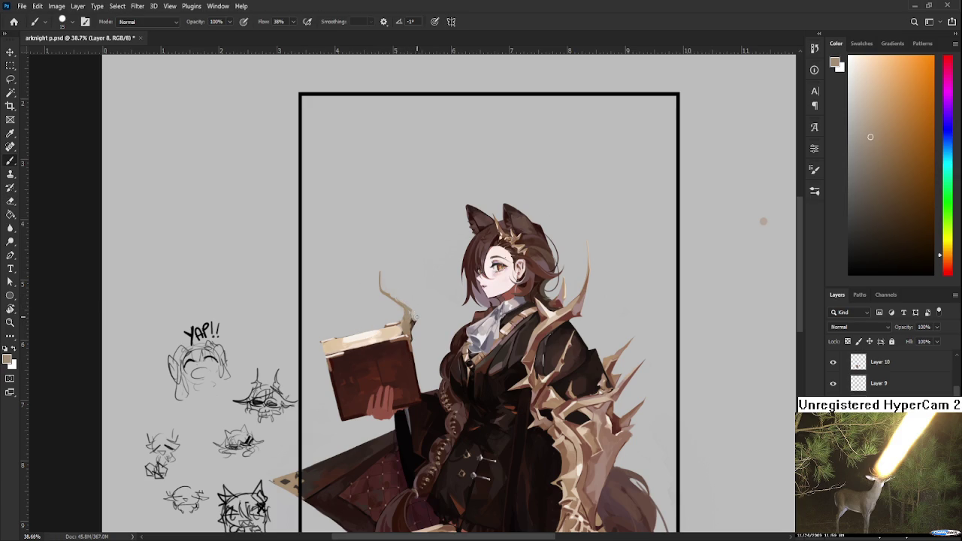
{"action": "key", "text": "e"}
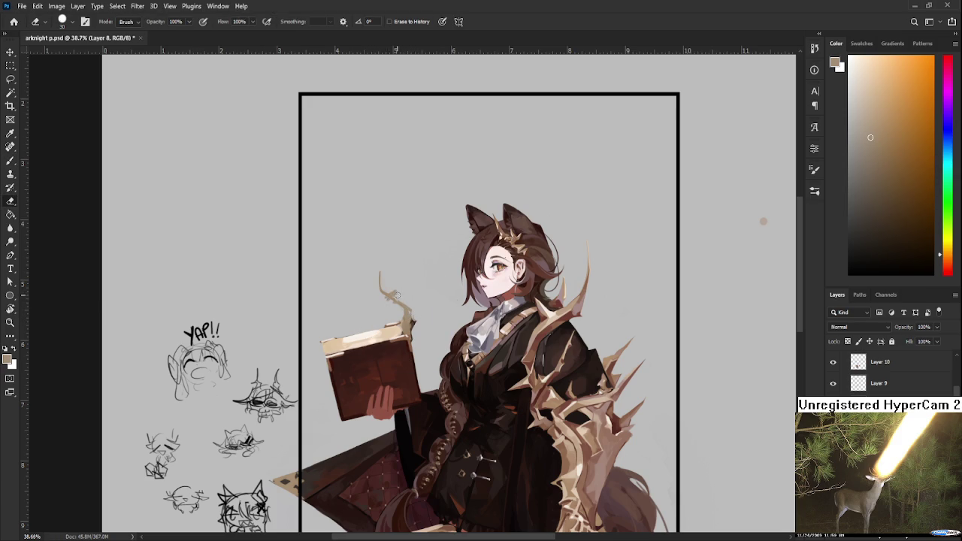
{"action": "key", "text": "b"}
{"action": "left_click", "coordinate": [411, 310], "text": "alt"}
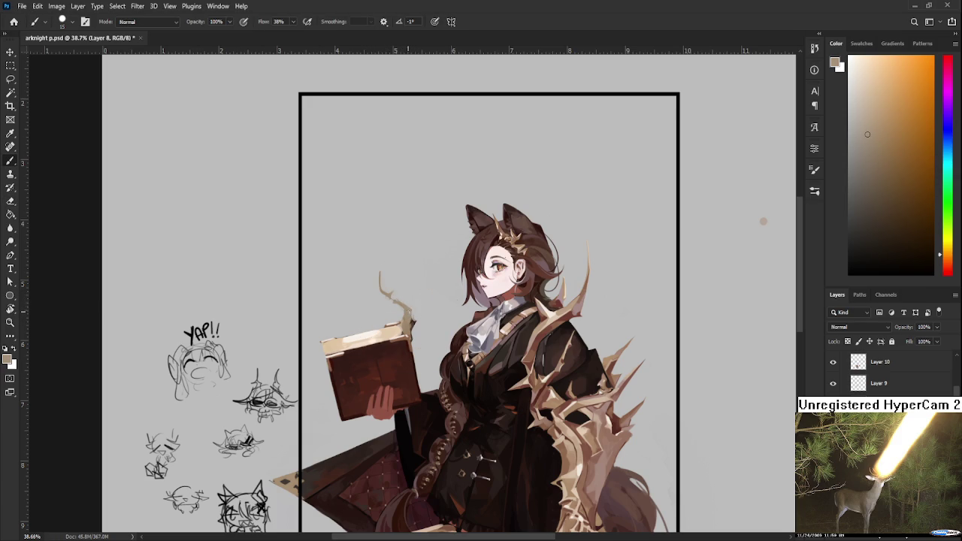
{"action": "left_click", "coordinate": [412, 309], "text": "alt"}
{"action": "mouse_move", "coordinate": [413, 319]}
{"action": "left_mouse_down"}
{"action": "mouse_move", "coordinate": [414, 331]}
{"action": "mouse_move", "coordinate": [410, 320]}
{"action": "left_mouse_up"}
Paint a light tone on the antler beside the book
{"action": "key", "text": "e"}
{"action": "key", "text": "b"}
{"action": "left_click", "coordinate": [404, 324], "text": "alt"}
{"action": "left_click_drag", "start_coordinate": [411, 311], "coordinate": [406, 302]}
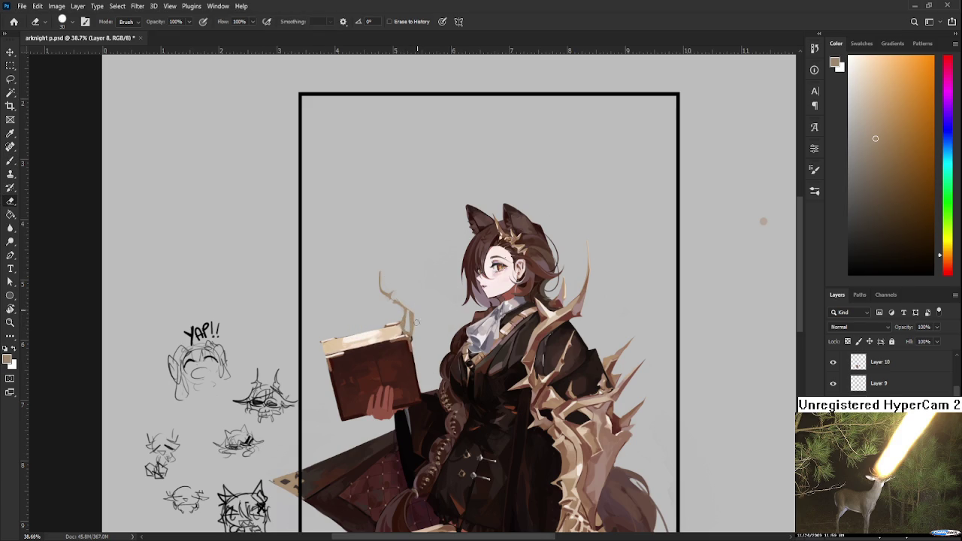
{"action": "left_click", "coordinate": [403, 310], "text": "alt"}
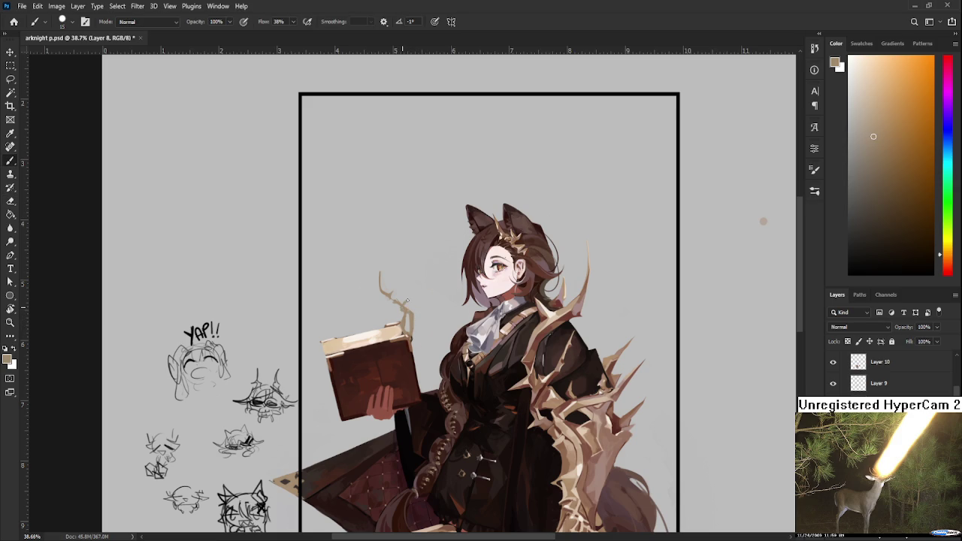
Add a dark reddish-brown accent, sampled from the coat, to the antler tip
{"action": "key", "text": "e"}
{"action": "key", "text": "b"}
{"action": "left_click", "coordinate": [413, 320], "text": "alt"}
{"action": "left_click", "coordinate": [413, 320], "text": "alt"}
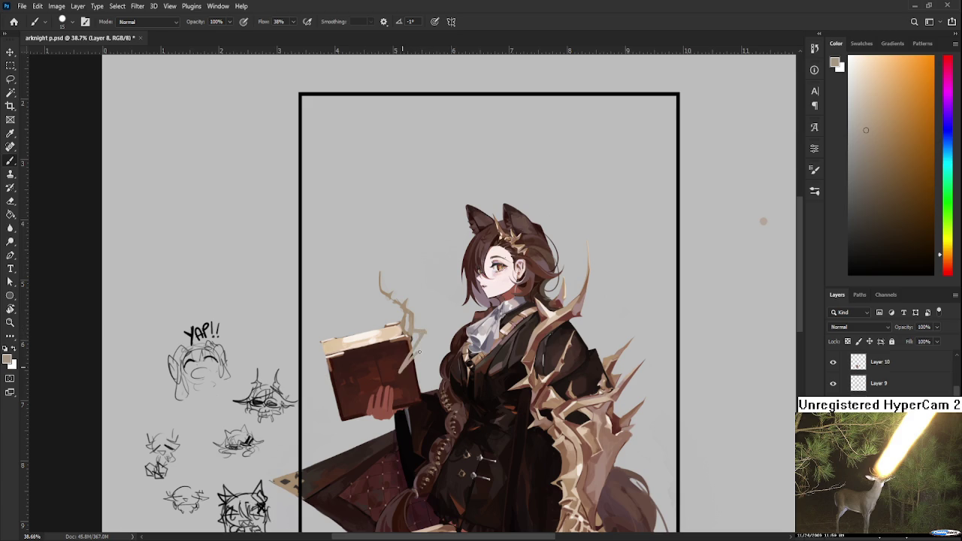
{"action": "left_click", "coordinate": [517, 347], "text": "alt"}
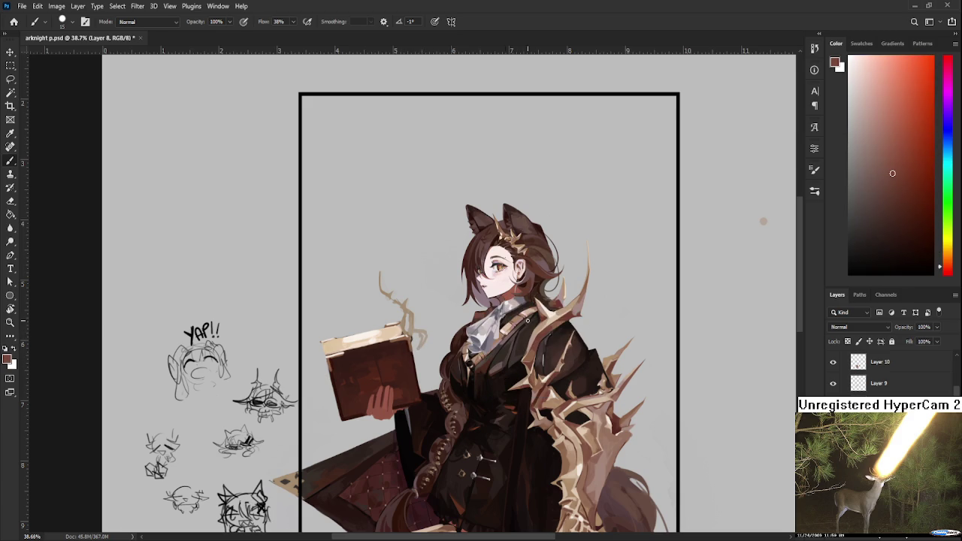
{"action": "left_click_drag", "start_coordinate": [418, 334], "coordinate": [426, 344]}
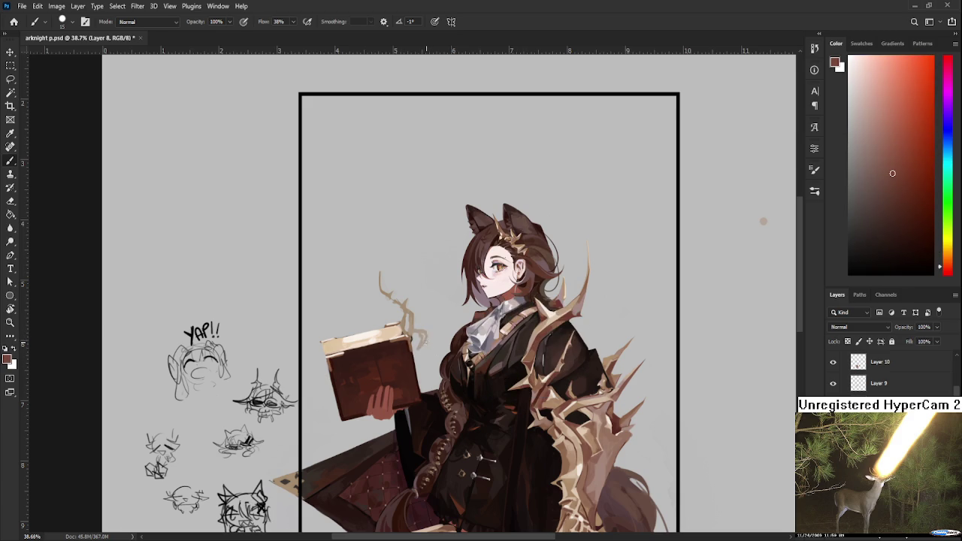
{"action": "left_click", "coordinate": [414, 326], "text": "alt"}
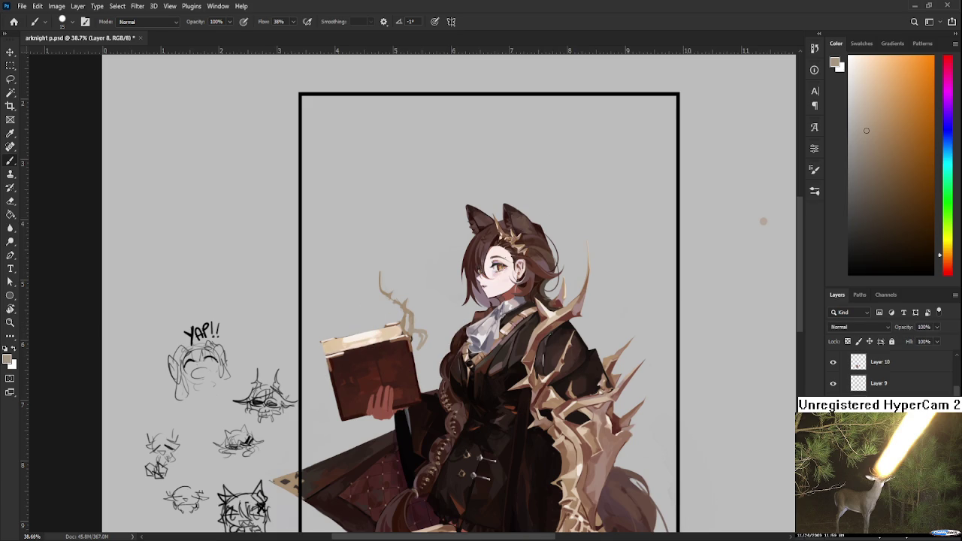
Paint a light tan stroke down the book, then erase the stray light strokes over it
{"action": "left_click", "coordinate": [440, 306], "text": "alt"}
{"action": "left_click", "coordinate": [471, 378], "text": "alt"}
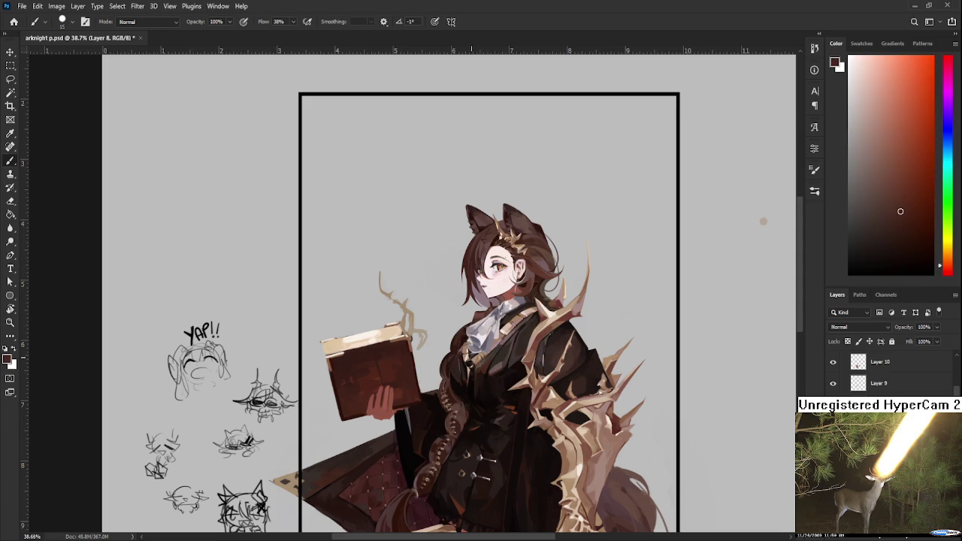
{"action": "left_click", "coordinate": [408, 308], "text": "alt"}
{"action": "mouse_move", "coordinate": [408, 335]}
{"action": "left_mouse_down"}
{"action": "mouse_move", "coordinate": [398, 369]}
{"action": "mouse_move", "coordinate": [387, 371]}
{"action": "mouse_move", "coordinate": [412, 371]}
{"action": "left_mouse_up"}
{"action": "key", "text": "e"}
{"action": "left_click_drag", "start_coordinate": [423, 378], "coordinate": [397, 339]}
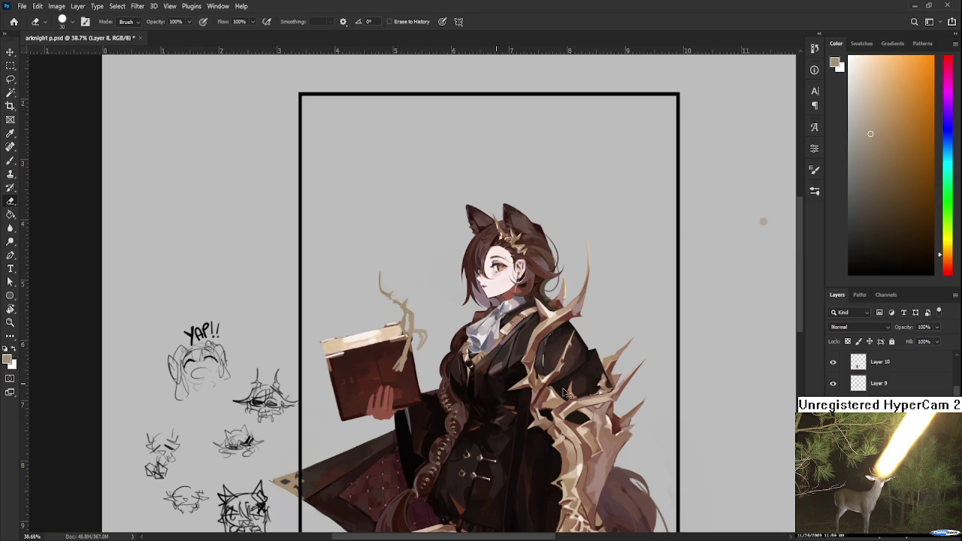
{"action": "key", "text": "ctrl+shift+alt+n"}
On new layers, paint a light steam wisp above the book and a stroke on its upper-right corner
{"action": "key", "text": "b"}
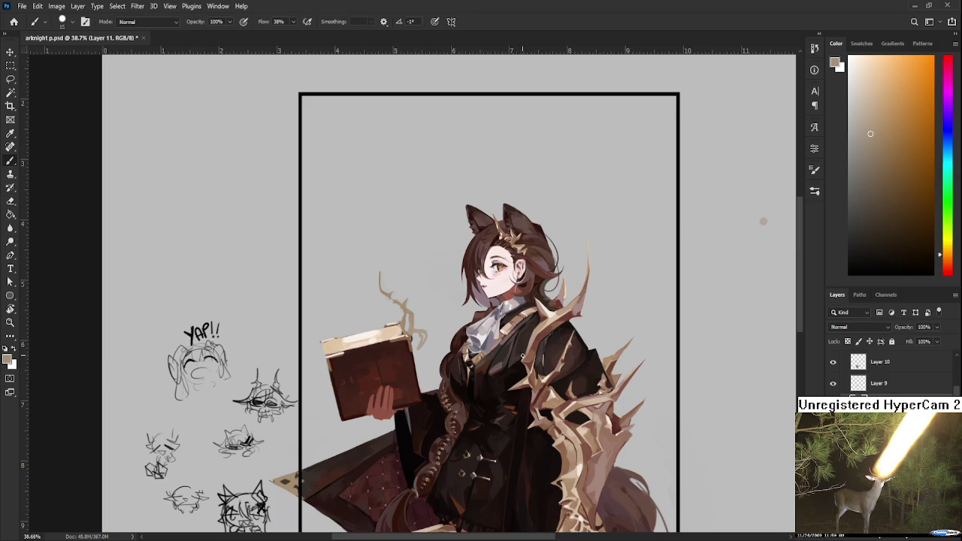
{"action": "left_click_drag", "start_coordinate": [410, 325], "coordinate": [422, 343]}
{"action": "key", "text": "ctrl+shift+alt+n"}
{"action": "left_click", "coordinate": [412, 319], "text": "alt"}
{"action": "left_click_drag", "start_coordinate": [411, 339], "coordinate": [400, 359]}
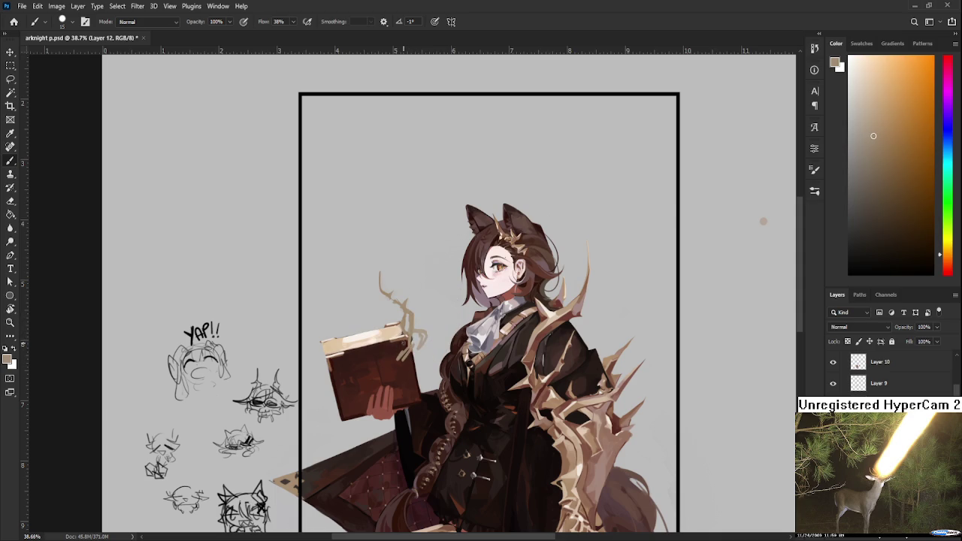
{"action": "key", "text": "bracketright"}
Erase the steam strokes and curl near the book with a size 20 eraser, moving to Layer 8
{"action": "key", "text": "e"}
{"action": "mouse_move", "coordinate": [392, 364]}
{"action": "left_mouse_down"}
{"action": "mouse_move", "coordinate": [421, 345]}
{"action": "mouse_move", "coordinate": [417, 358]}
{"action": "mouse_move", "coordinate": [421, 341]}
{"action": "left_mouse_up"}
{"action": "key", "text": "b"}
{"action": "key", "text": "e"}
{"action": "left_click_drag", "start_coordinate": [398, 372], "coordinate": [412, 347]}
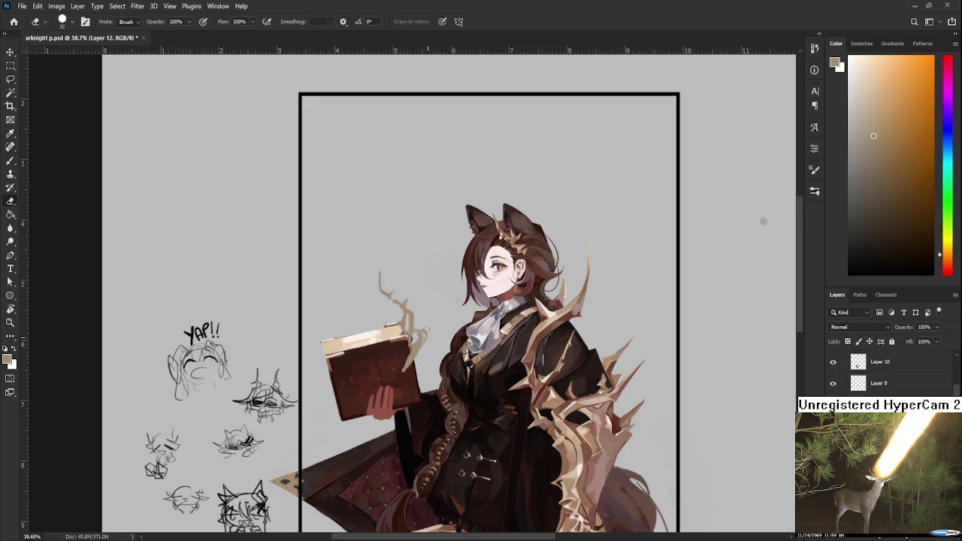
{"action": "key", "text": "b"}
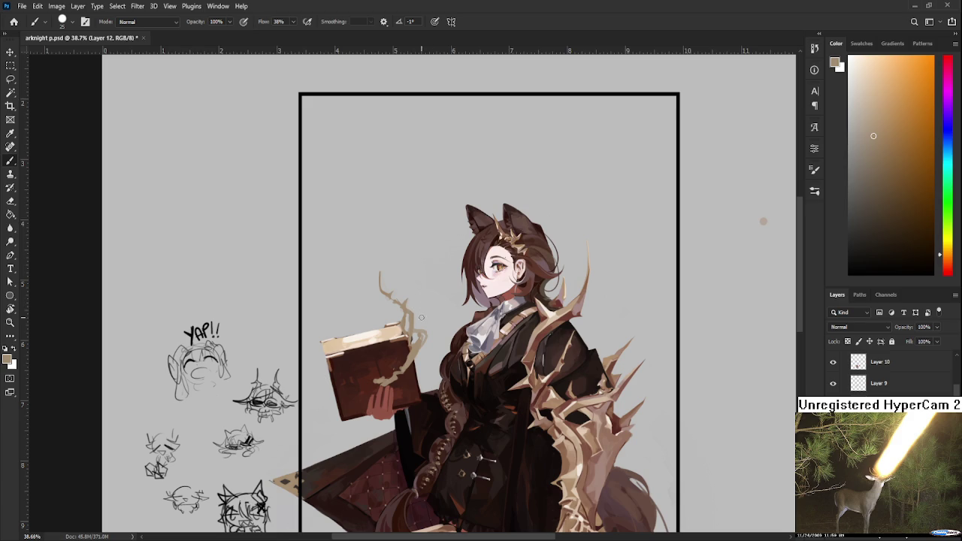
{"action": "key", "text": "e"}
{"action": "mouse_move", "coordinate": [421, 323]}
{"action": "left_mouse_down"}
{"action": "mouse_move", "coordinate": [420, 347]}
{"action": "mouse_move", "coordinate": [414, 320]}
{"action": "mouse_move", "coordinate": [407, 313]}
{"action": "mouse_move", "coordinate": [413, 328]}
{"action": "mouse_move", "coordinate": [374, 277]}
{"action": "left_mouse_up"}
{"action": "left_click", "coordinate": [419, 342], "text": "ctrl"}
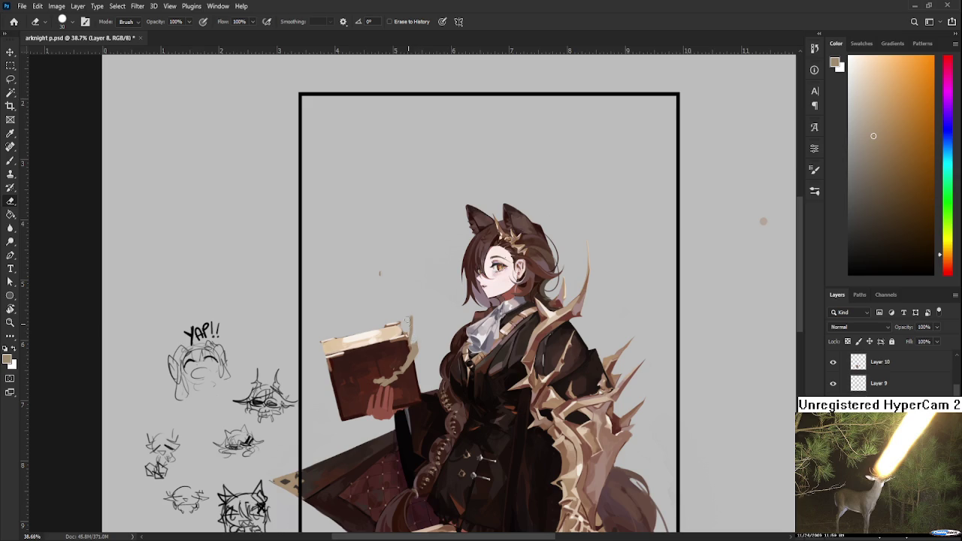
Erase a leftover speck, then brush a jagged tan crack streak across the book cover
{"action": "left_click", "coordinate": [380, 272]}
{"action": "key", "text": "ctrl+shift+alt+n"}
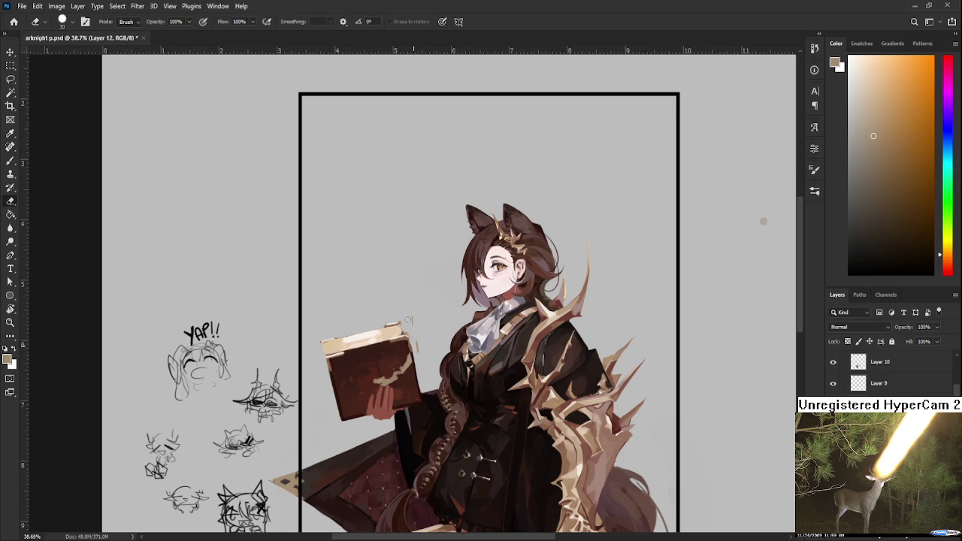
{"action": "key", "text": "b"}
{"action": "left_click", "coordinate": [412, 361], "text": "alt"}
{"action": "mouse_move", "coordinate": [410, 361]}
{"action": "left_mouse_down"}
{"action": "mouse_move", "coordinate": [374, 379]}
{"action": "mouse_move", "coordinate": [350, 338]}
{"action": "mouse_move", "coordinate": [372, 380]}
{"action": "left_mouse_up"}
{"action": "key", "text": "e"}
Add thin strokes near the book's top-left corner and trim them with the eraser
{"action": "key", "text": "b"}
{"action": "left_click", "coordinate": [383, 368], "text": "alt"}
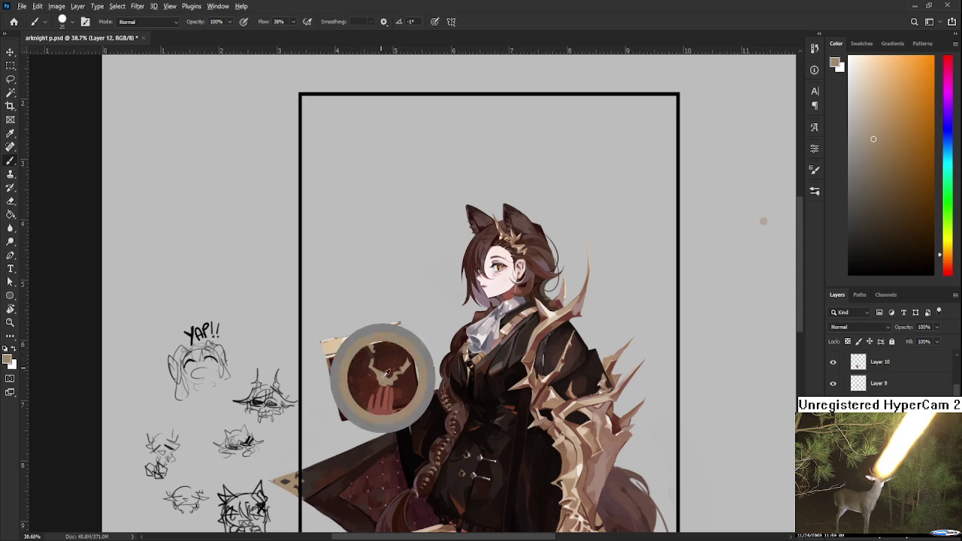
{"action": "mouse_move", "coordinate": [368, 345]}
{"action": "left_mouse_down"}
{"action": "mouse_move", "coordinate": [331, 326]}
{"action": "mouse_move", "coordinate": [315, 346]}
{"action": "mouse_move", "coordinate": [325, 303]}
{"action": "mouse_move", "coordinate": [320, 331]}
{"action": "mouse_move", "coordinate": [377, 345]}
{"action": "mouse_move", "coordinate": [389, 307]}
{"action": "left_mouse_up"}
{"action": "key", "text": "e"}
{"action": "key", "text": "b"}
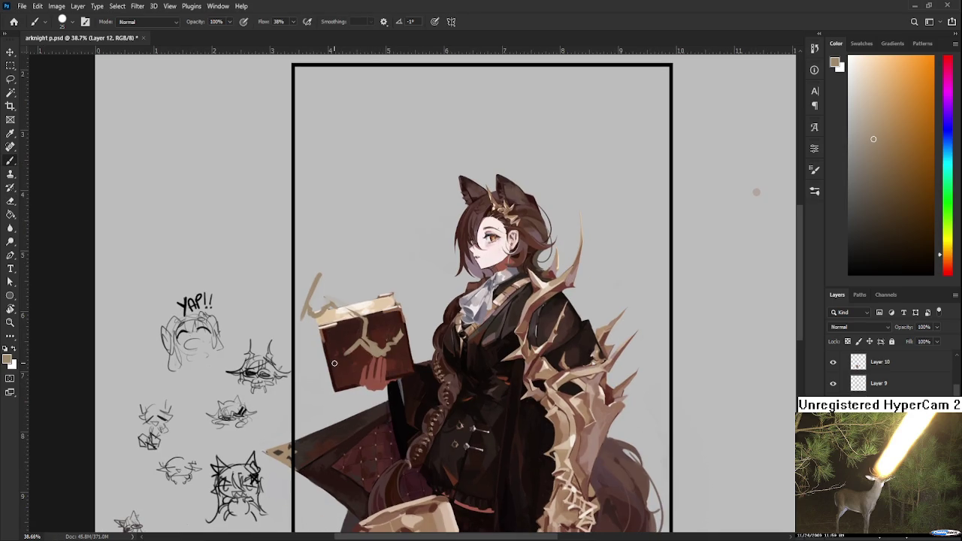
Sample a light tan from the book and paint crack lines down the cover
{"action": "key", "text": "e"}
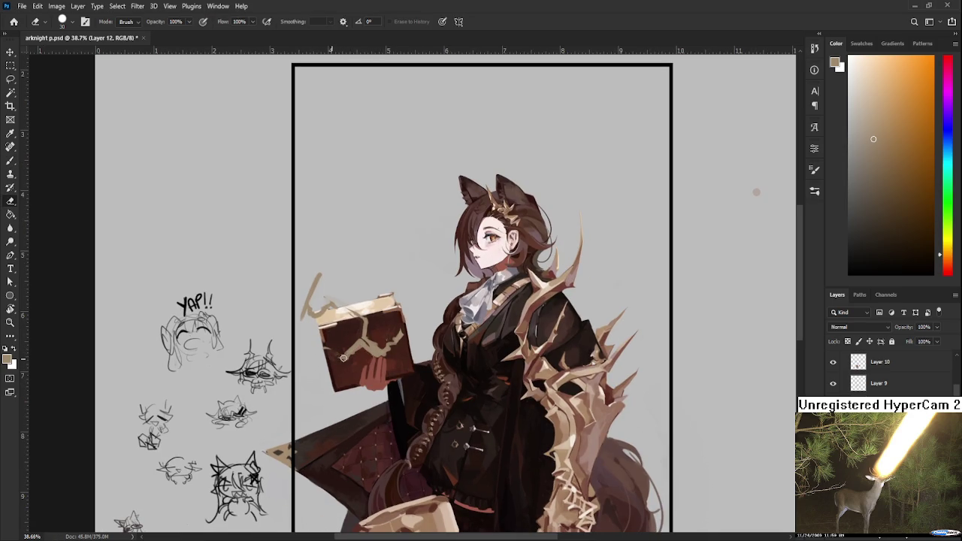
{"action": "key", "text": "b"}
{"action": "key", "text": "e"}
{"action": "key", "text": "b"}
{"action": "left_click", "coordinate": [351, 353], "text": "alt"}
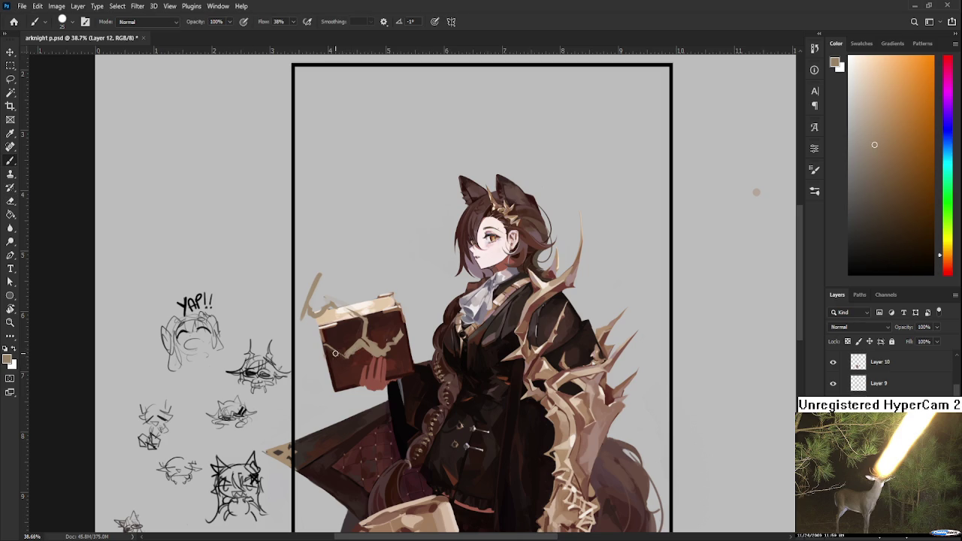
{"action": "left_click", "coordinate": [335, 357], "text": "alt"}
{"action": "left_click", "coordinate": [358, 348], "text": "alt"}
{"action": "left_click_drag", "start_coordinate": [356, 348], "coordinate": [360, 372]}
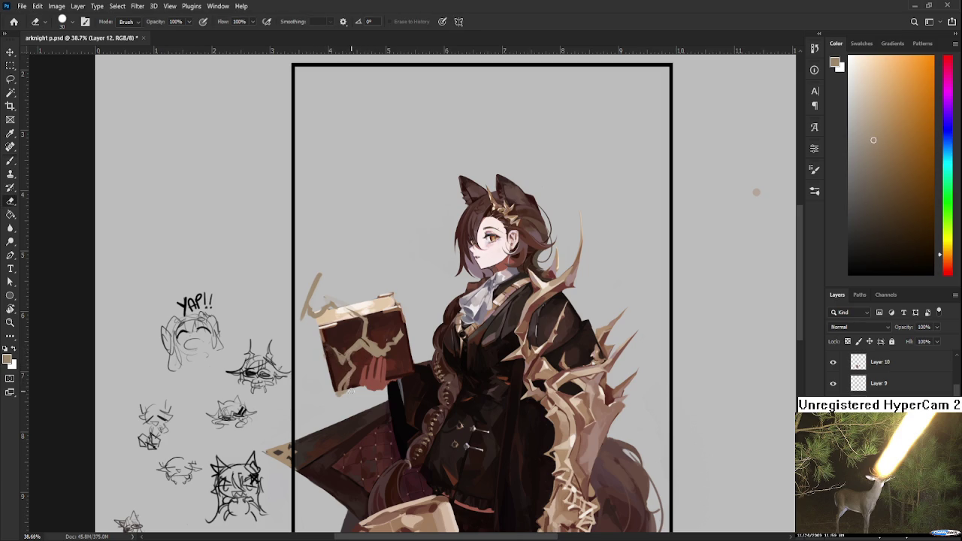
Refine the lower cover cracks, alternating eraser cleanup with resampled crack colour
{"action": "left_click", "coordinate": [343, 387], "text": "alt"}
{"action": "left_click", "coordinate": [357, 350], "text": "alt"}
{"action": "key", "text": "e"}
{"action": "key", "text": "b"}
{"action": "left_click", "coordinate": [356, 345], "text": "alt"}
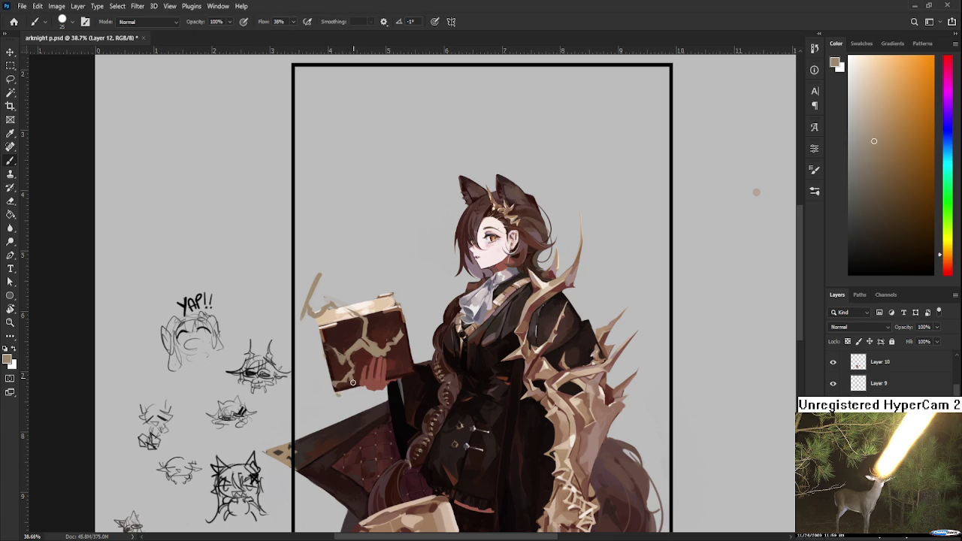
{"action": "left_click", "coordinate": [350, 383], "text": "alt"}
Extend cracks across the cover's right side using sampled dark and light crack tones
{"action": "left_click", "coordinate": [375, 353], "text": "alt"}
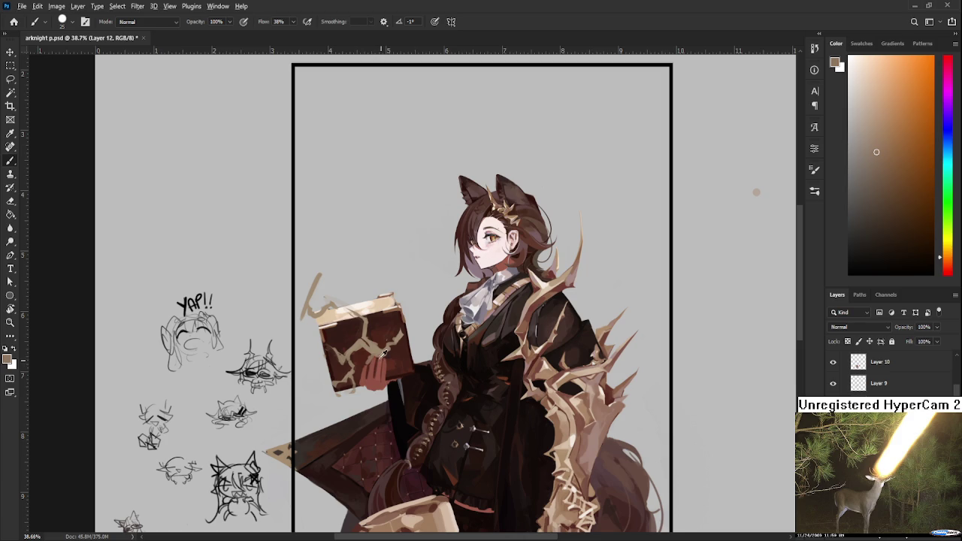
{"action": "left_click", "coordinate": [381, 352], "text": "alt"}
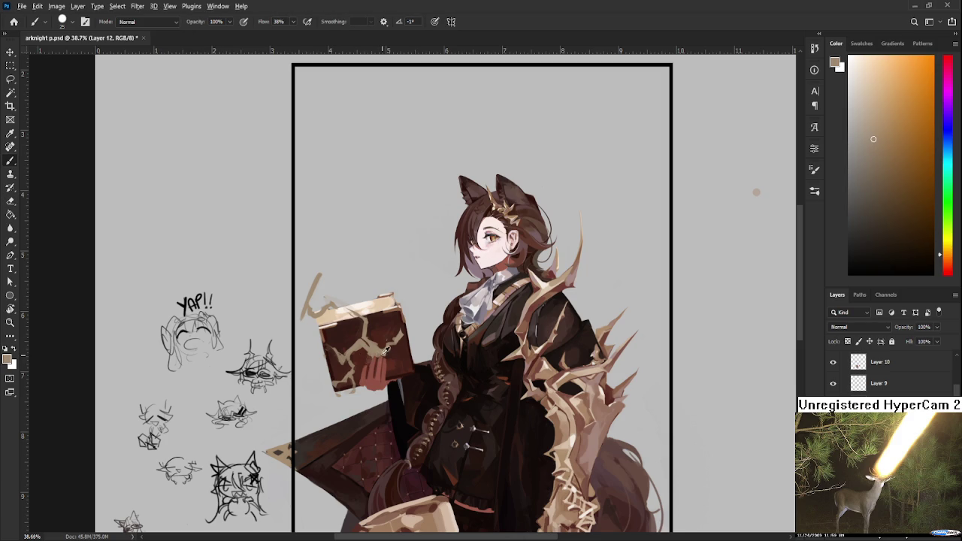
{"action": "left_click", "coordinate": [384, 351], "text": "alt"}
{"action": "left_click", "coordinate": [381, 346], "text": "alt"}
{"action": "key", "text": "e"}
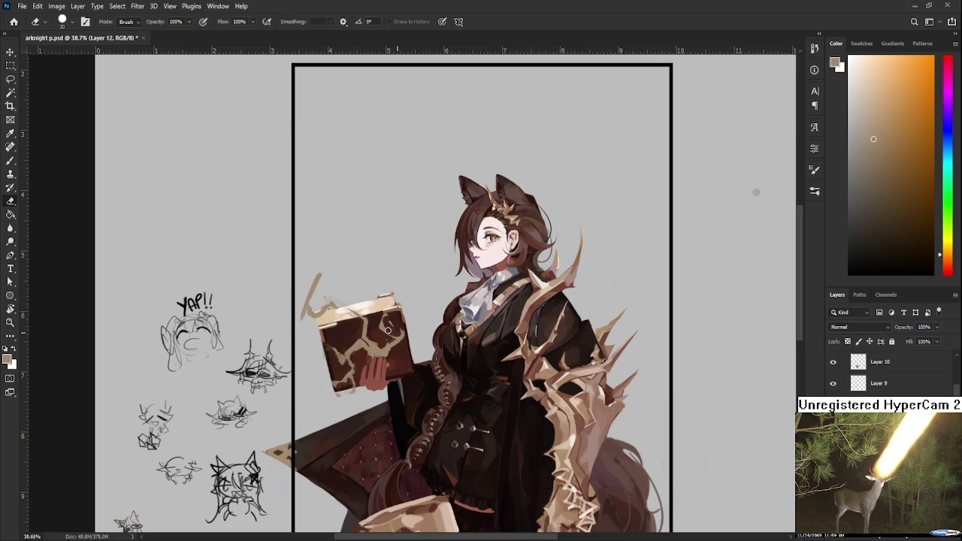
{"action": "key", "text": "b"}
{"action": "key", "text": "b"}
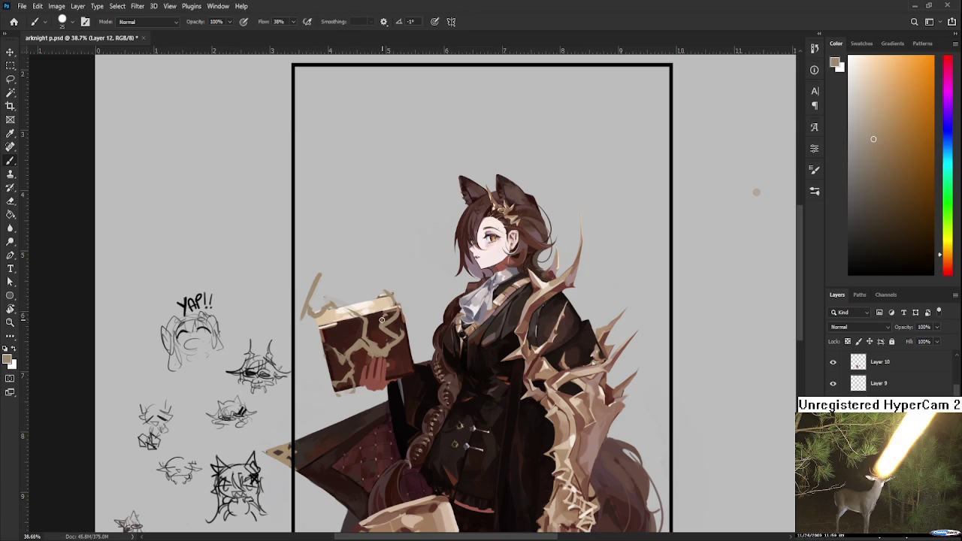
{"action": "key", "text": "e"}
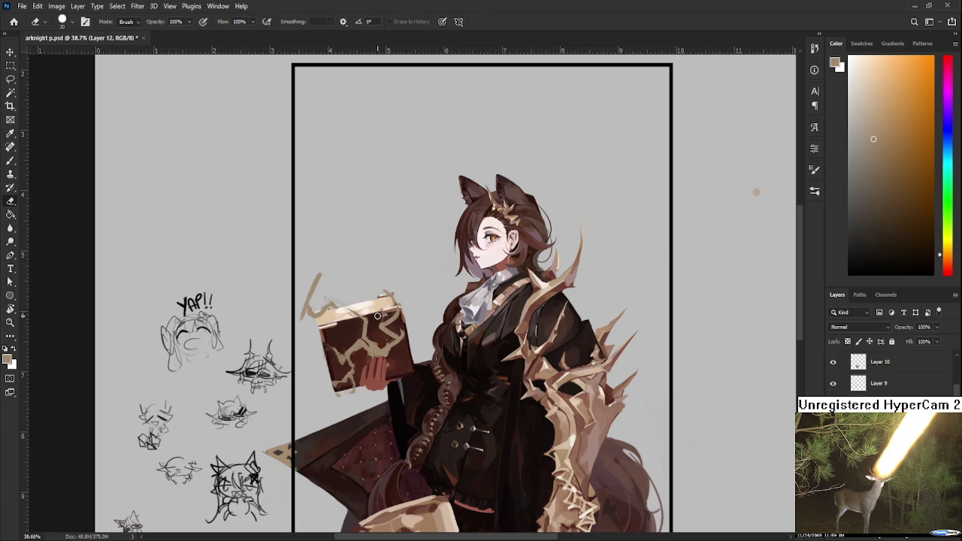
Hand-letter 'DINNER' in default black above the book, with 'EAT' written beneath it
{"action": "key", "text": "d"}
{"action": "key", "text": "b"}
{"action": "left_click_drag", "start_coordinate": [310, 201], "coordinate": [320, 234]}
{"action": "mouse_move", "coordinate": [341, 204]}
{"action": "left_mouse_down"}
{"action": "mouse_move", "coordinate": [346, 221]}
{"action": "mouse_move", "coordinate": [367, 218]}
{"action": "mouse_move", "coordinate": [369, 199]}
{"action": "left_mouse_up"}
{"action": "mouse_move", "coordinate": [374, 197]}
{"action": "left_mouse_down"}
{"action": "mouse_move", "coordinate": [382, 210]}
{"action": "mouse_move", "coordinate": [384, 191]}
{"action": "left_mouse_up"}
{"action": "mouse_move", "coordinate": [386, 197]}
{"action": "left_mouse_down"}
{"action": "mouse_move", "coordinate": [387, 212]}
{"action": "mouse_move", "coordinate": [407, 206]}
{"action": "left_mouse_up"}
{"action": "mouse_move", "coordinate": [357, 228]}
{"action": "left_mouse_down"}
{"action": "mouse_move", "coordinate": [359, 248]}
{"action": "mouse_move", "coordinate": [376, 245]}
{"action": "left_mouse_up"}
{"action": "mouse_move", "coordinate": [371, 246]}
{"action": "left_mouse_down"}
{"action": "mouse_move", "coordinate": [379, 224]}
{"action": "mouse_move", "coordinate": [385, 246]}
{"action": "left_mouse_up"}
{"action": "left_click_drag", "start_coordinate": [374, 238], "coordinate": [386, 239]}
{"action": "left_click_drag", "start_coordinate": [379, 223], "coordinate": [396, 219]}
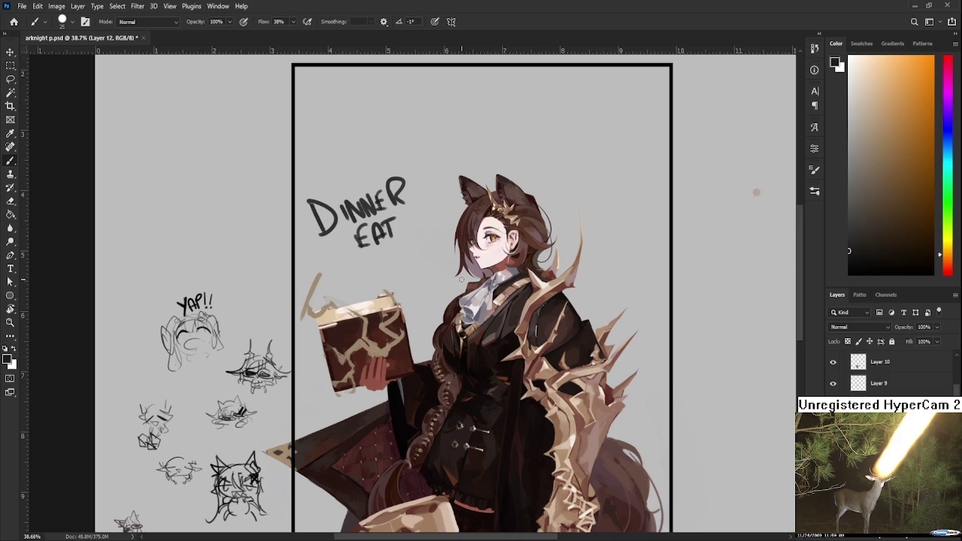
Lasso-select the DINNER EAT lettering above the book and delete it
{"action": "key", "text": "l"}
{"action": "key", "text": "Delete"}
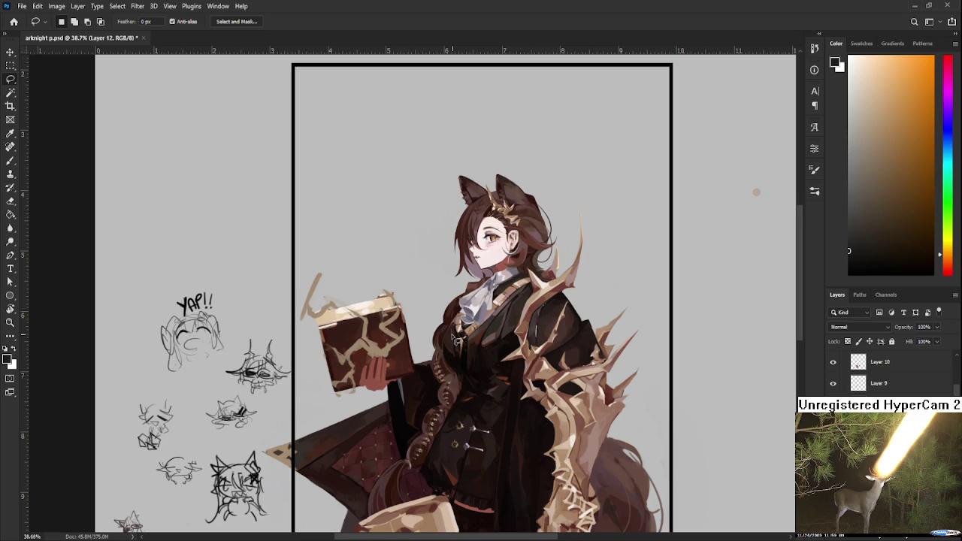
Sample a book colour and paint beige strokes along the book's upper-left edge
{"action": "key", "text": "b"}
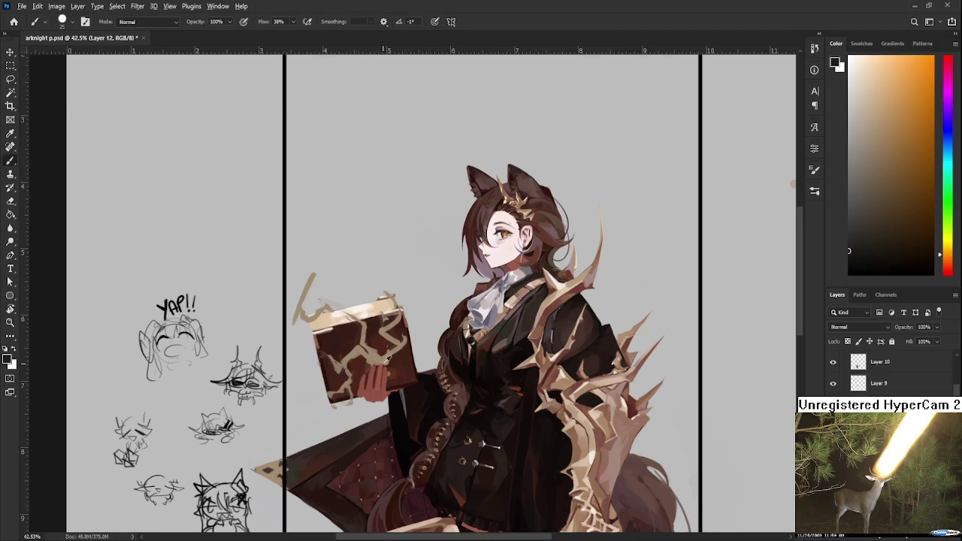
{"action": "left_click", "coordinate": [368, 362], "text": "alt"}
{"action": "left_click_drag", "start_coordinate": [367, 360], "coordinate": [358, 387]}
{"action": "left_click", "coordinate": [368, 382], "text": "alt"}
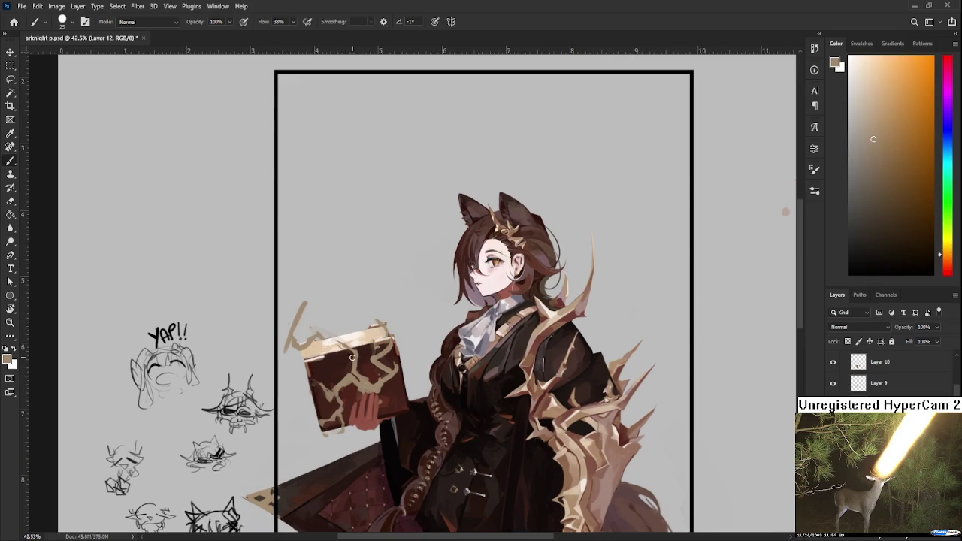
{"action": "mouse_move", "coordinate": [314, 337]}
{"action": "left_mouse_down"}
{"action": "mouse_move", "coordinate": [328, 340]}
{"action": "mouse_move", "coordinate": [300, 340]}
{"action": "mouse_move", "coordinate": [320, 328]}
{"action": "mouse_move", "coordinate": [302, 357]}
{"action": "mouse_move", "coordinate": [261, 340]}
{"action": "mouse_move", "coordinate": [285, 354]}
{"action": "left_mouse_up"}
Switch between eraser and brush to clean the stray marks and reshape the beige strokes
{"action": "key", "text": "e"}
{"action": "key", "text": "b"}
{"action": "key", "text": "e"}
{"action": "key", "text": "b"}
{"action": "key", "text": "e"}
{"action": "key", "text": "b"}
{"action": "key", "text": "e"}
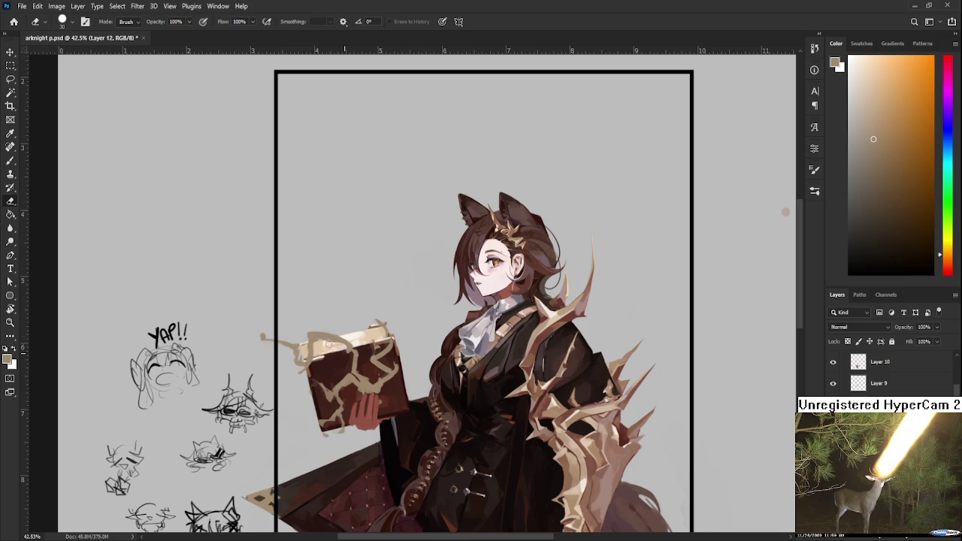
{"action": "key", "text": "b"}
{"action": "key", "text": "b"}
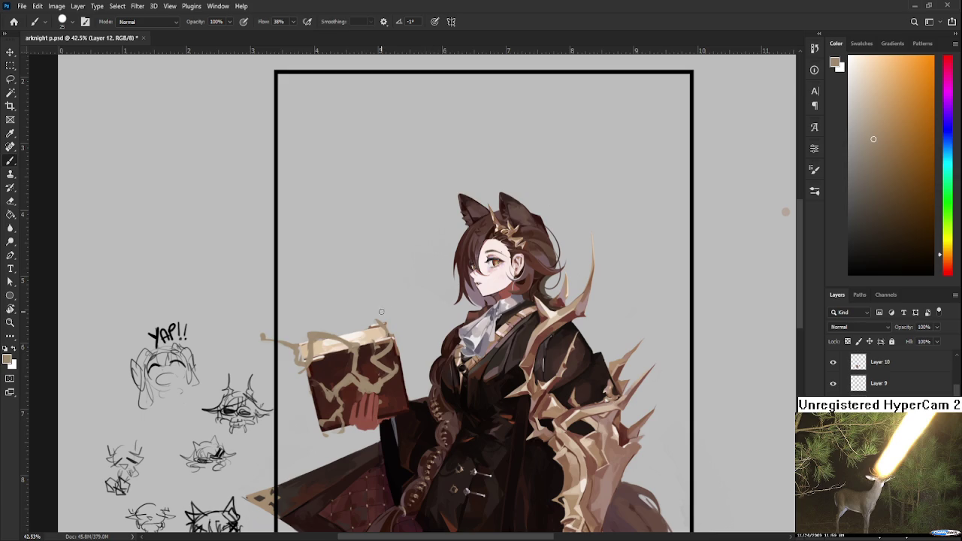
{"action": "left_click", "coordinate": [300, 330], "text": "alt"}
Retouch the gold cracks with several colours sampled from the book cover
{"action": "left_click", "coordinate": [356, 347], "text": "alt"}
{"action": "left_click", "coordinate": [357, 342], "text": "alt"}
{"action": "left_click", "coordinate": [356, 344], "text": "alt"}
{"action": "left_click", "coordinate": [358, 371], "text": "alt"}
{"action": "left_click", "coordinate": [368, 379], "text": "alt"}
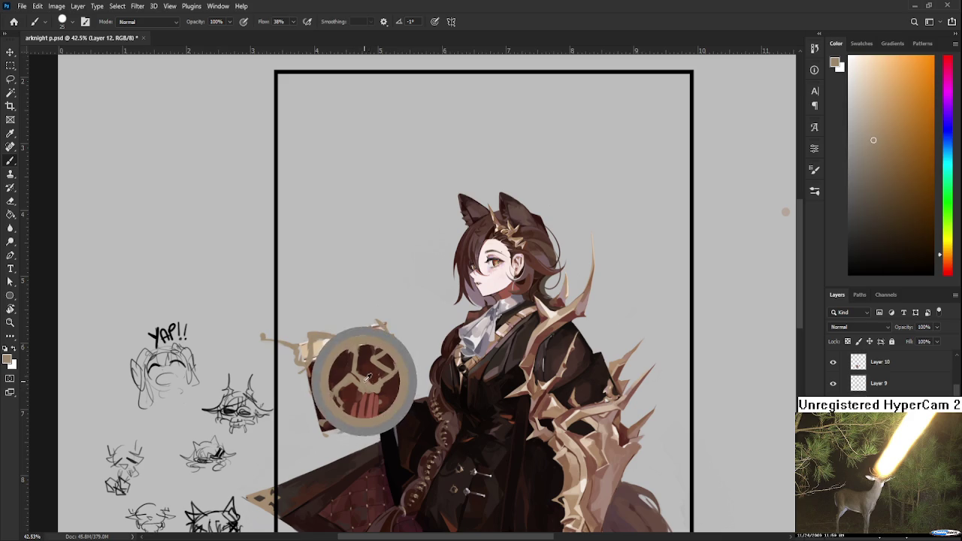
{"action": "left_click", "coordinate": [376, 380], "text": "alt"}
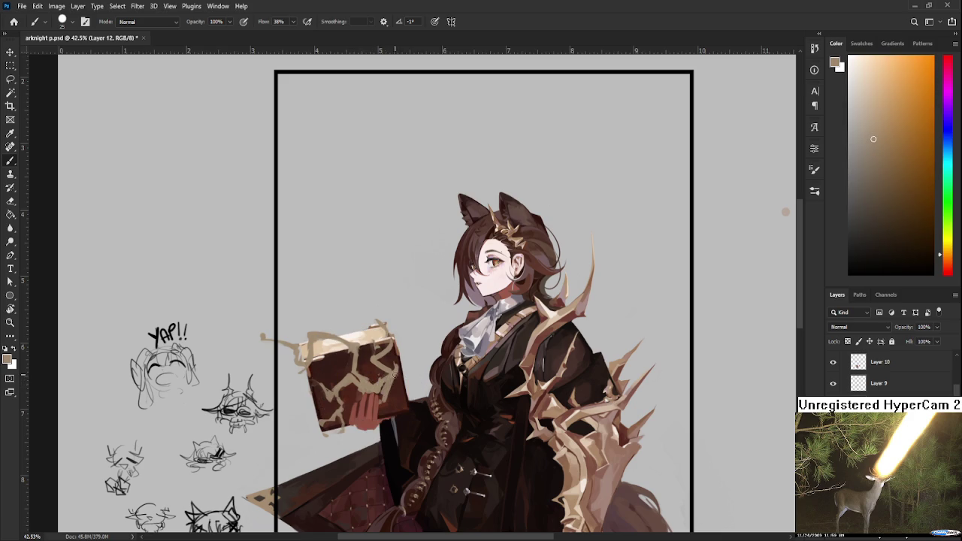
{"action": "left_click", "coordinate": [389, 404], "text": "alt"}
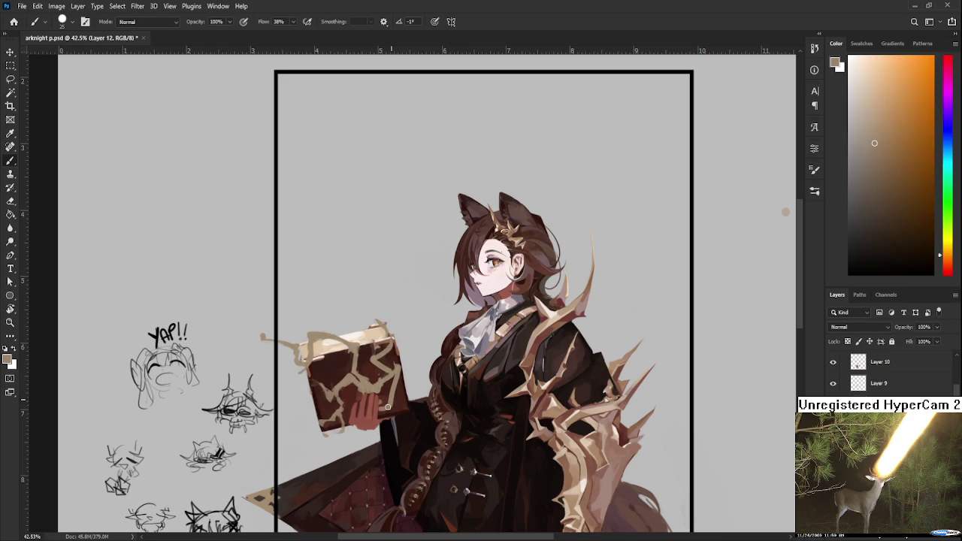
{"action": "left_click", "coordinate": [396, 366], "text": "alt"}
Switch between eraser and brush to tidy the retouched cracks on the cover
{"action": "key", "text": "e"}
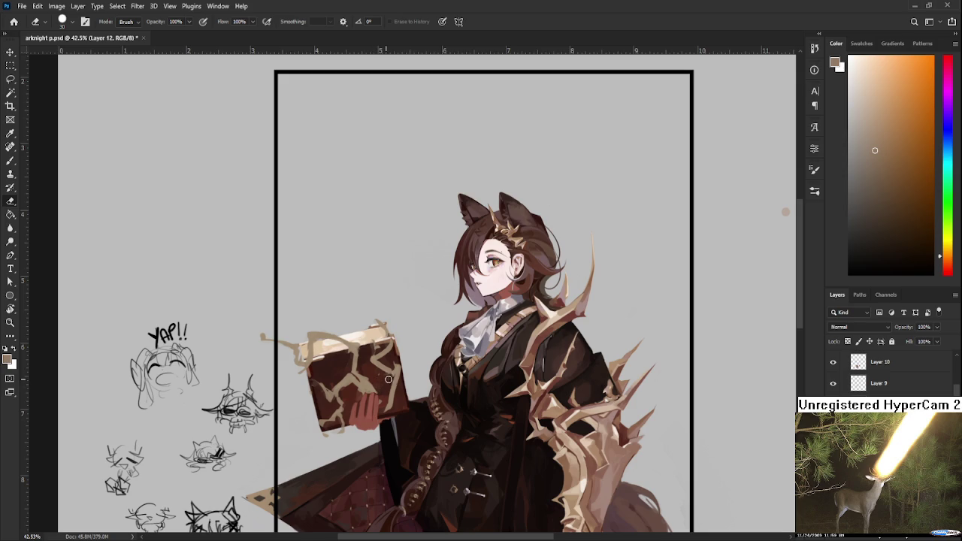
{"action": "key", "text": "b"}
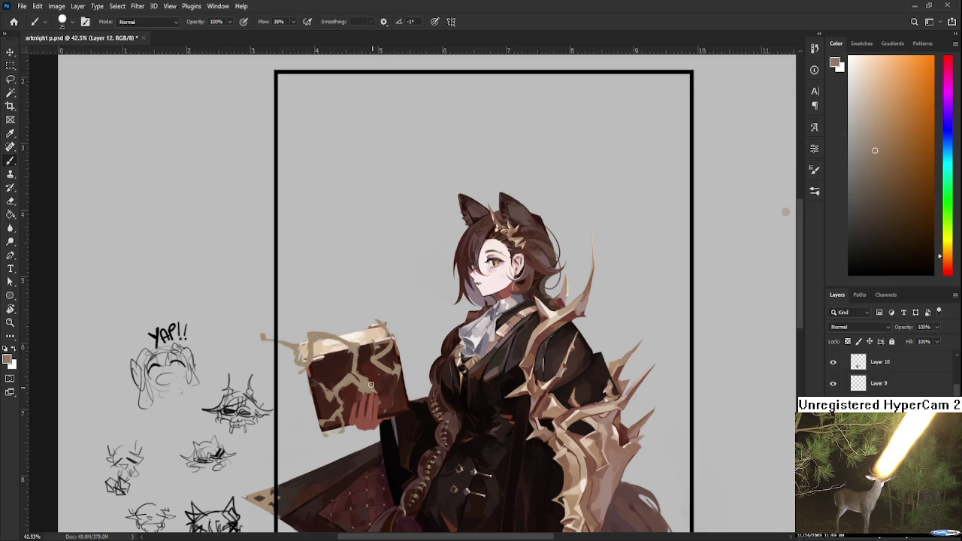
{"action": "key", "text": "e"}
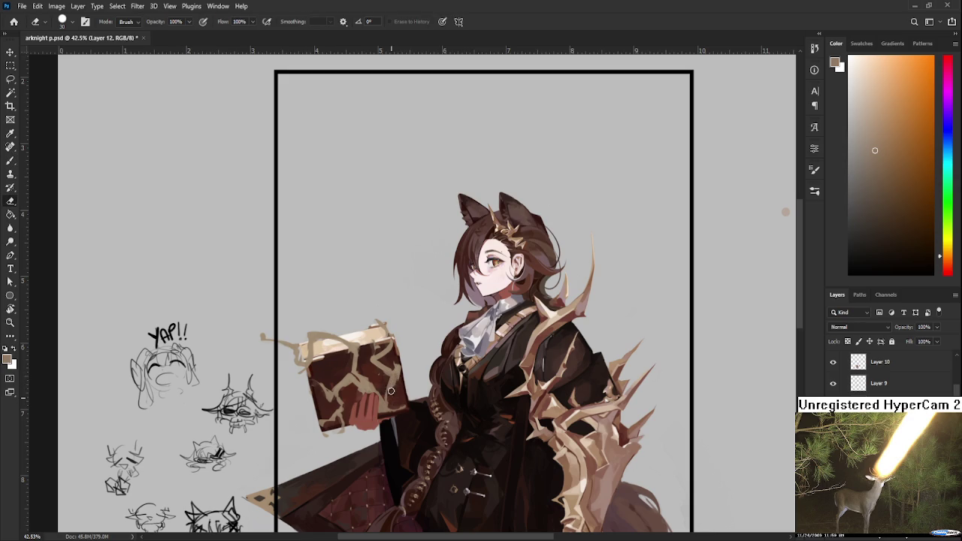
{"action": "key", "text": "b"}
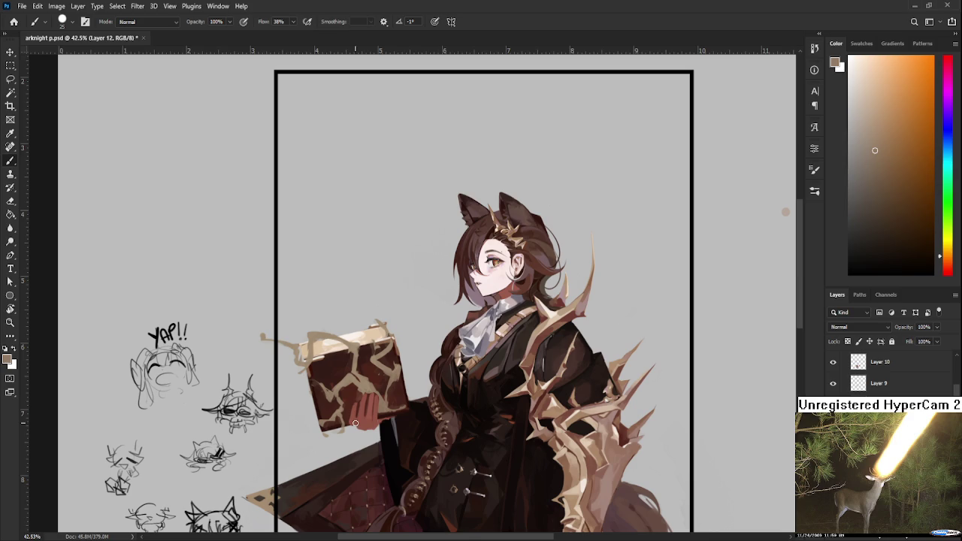
Paint the cracks and pale top edge with a darker picker brown and lighter and darker sampled tones
{"action": "left_click", "coordinate": [355, 375], "text": "alt"}
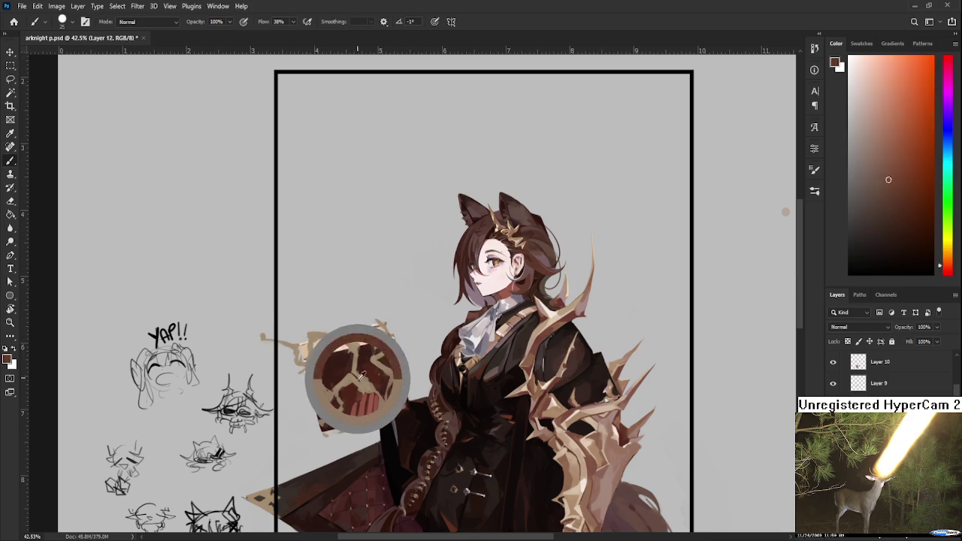
{"action": "left_click", "coordinate": [893, 199]}
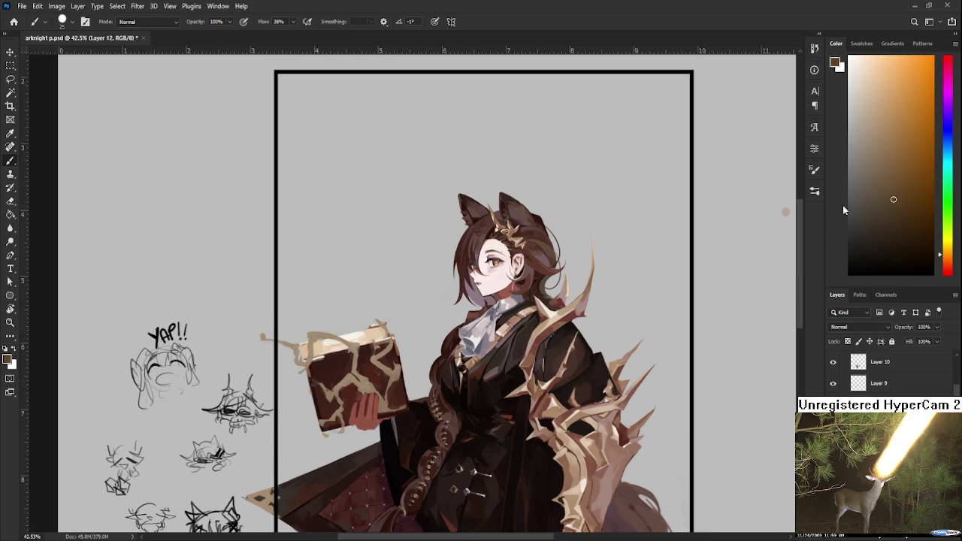
{"action": "left_click", "coordinate": [367, 381], "text": "alt"}
{"action": "left_click", "coordinate": [362, 386], "text": "alt"}
{"action": "left_click", "coordinate": [373, 382], "text": "alt"}
{"action": "left_click", "coordinate": [367, 374], "text": "alt"}
Refine the crack pattern with alternating light, dark brown and tan tones sampled from the cover
{"action": "left_click", "coordinate": [361, 384], "text": "alt"}
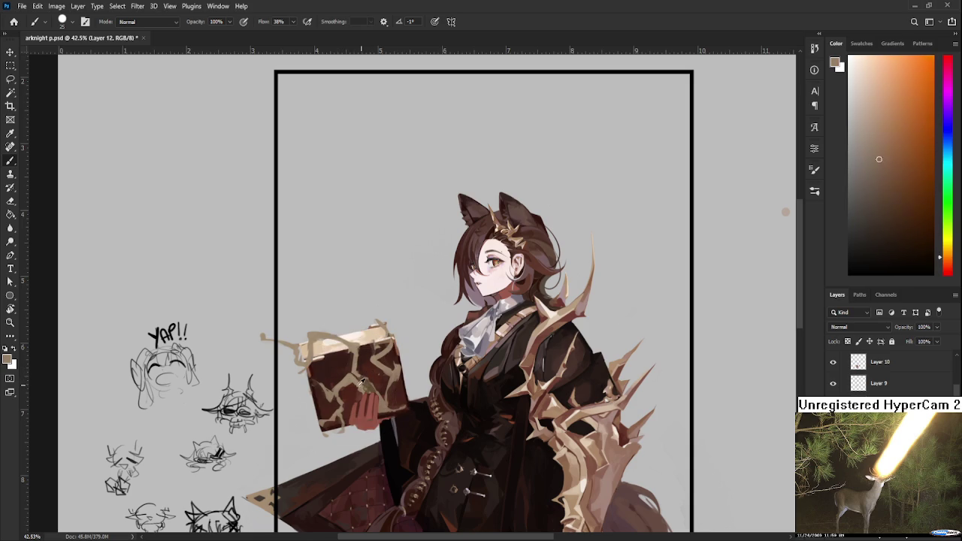
{"action": "left_click", "coordinate": [367, 387], "text": "alt"}
{"action": "left_click", "coordinate": [364, 382], "text": "alt"}
{"action": "left_click", "coordinate": [369, 383], "text": "alt"}
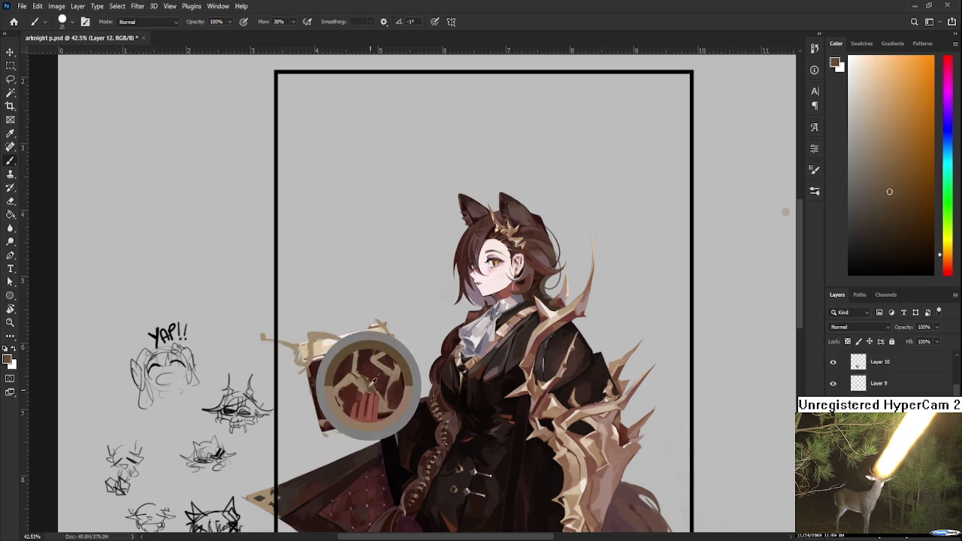
{"action": "left_click", "coordinate": [358, 382], "text": "alt"}
{"action": "left_click", "coordinate": [372, 383], "text": "alt"}
{"action": "left_click", "coordinate": [366, 388], "text": "alt"}
{"action": "left_click", "coordinate": [376, 385], "text": "alt"}
{"action": "left_click", "coordinate": [371, 392], "text": "alt"}
{"action": "left_click", "coordinate": [368, 391], "text": "alt"}
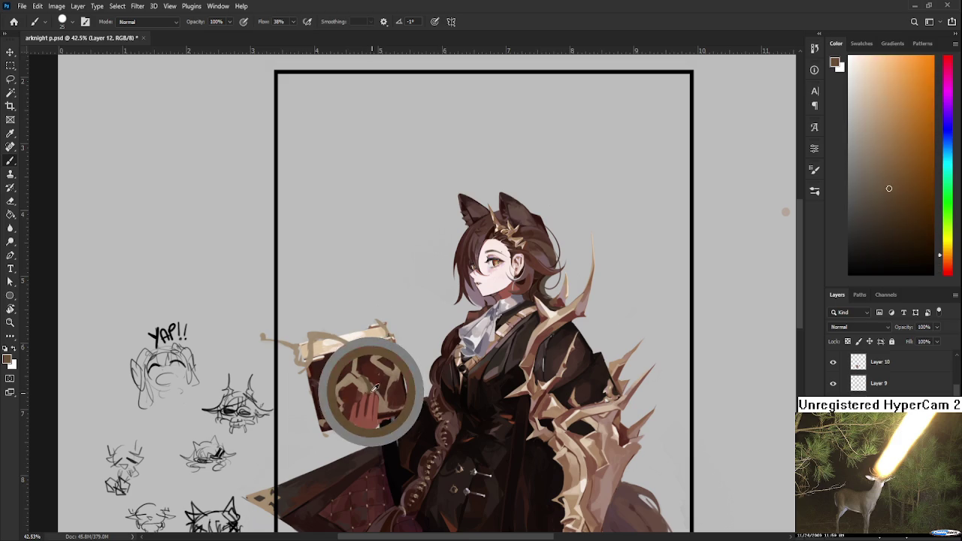
{"action": "left_click", "coordinate": [338, 392], "text": "alt"}
{"action": "left_click", "coordinate": [369, 384], "text": "alt"}
{"action": "left_click", "coordinate": [356, 344], "text": "alt"}
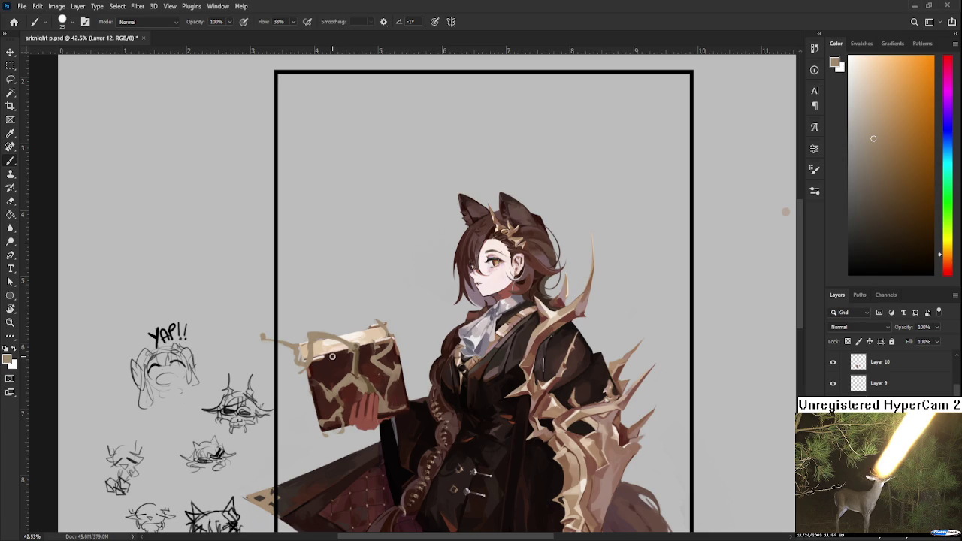
Repaint the cover's cracks with redder and orange-browns sampled from the book
{"action": "left_click", "coordinate": [352, 368], "text": "alt"}
{"action": "left_click", "coordinate": [361, 368], "text": "alt"}
{"action": "left_click", "coordinate": [358, 373], "text": "alt"}
{"action": "left_click", "coordinate": [363, 375], "text": "alt"}
{"action": "left_click", "coordinate": [353, 376], "text": "alt"}
{"action": "left_click", "coordinate": [347, 383], "text": "alt"}
{"action": "left_click", "coordinate": [352, 377], "text": "alt"}
{"action": "left_click", "coordinate": [354, 380], "text": "alt"}
Undo and redo a stroke on the book, picking darker and lighter browns
{"action": "key", "text": "ctrl+z"}
{"action": "left_click", "coordinate": [354, 391], "text": "alt"}
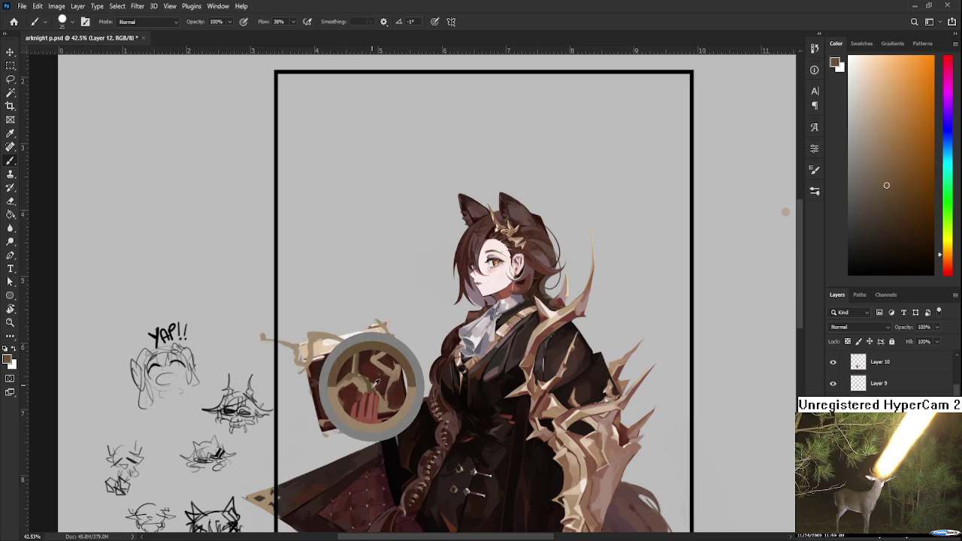
{"action": "key", "text": "ctrl+shift+z"}
{"action": "left_click", "coordinate": [332, 393], "text": "alt"}
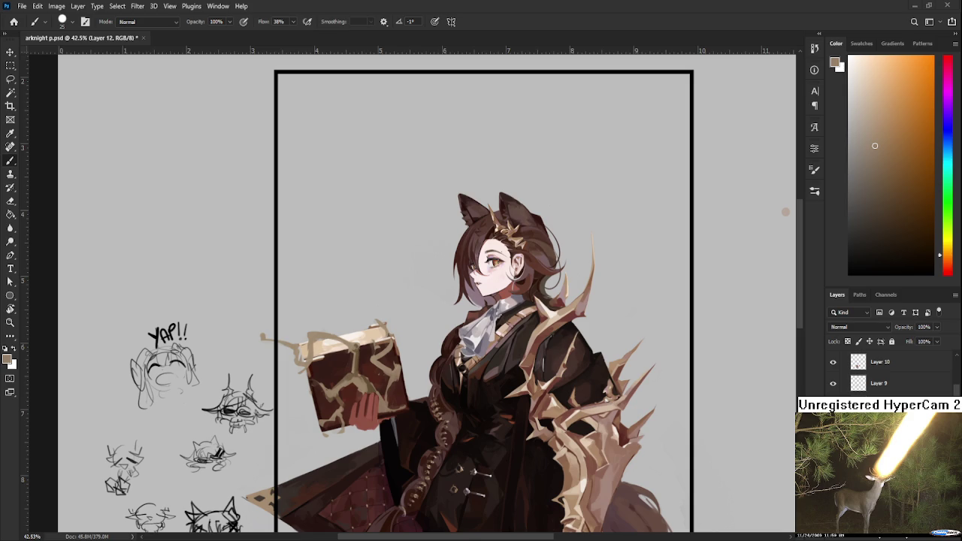
Rework the cover edges beside the hand with sampled dark browns
{"action": "left_click", "coordinate": [360, 361], "text": "alt"}
{"action": "left_click", "coordinate": [368, 380], "text": "alt"}
{"action": "left_click", "coordinate": [364, 384], "text": "alt"}
{"action": "left_click", "coordinate": [362, 386], "text": "alt"}
{"action": "left_click", "coordinate": [368, 383], "text": "alt"}
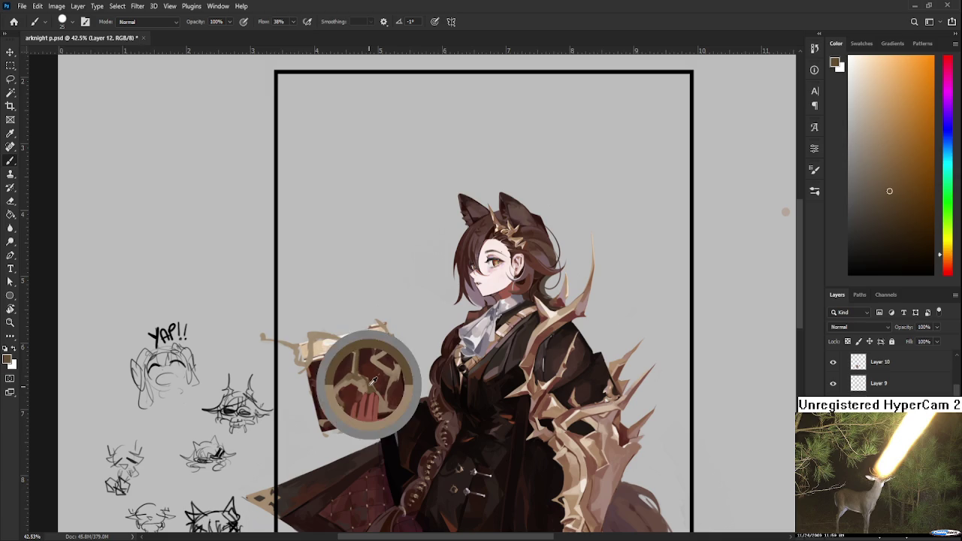
{"action": "left_click", "coordinate": [369, 385], "text": "alt"}
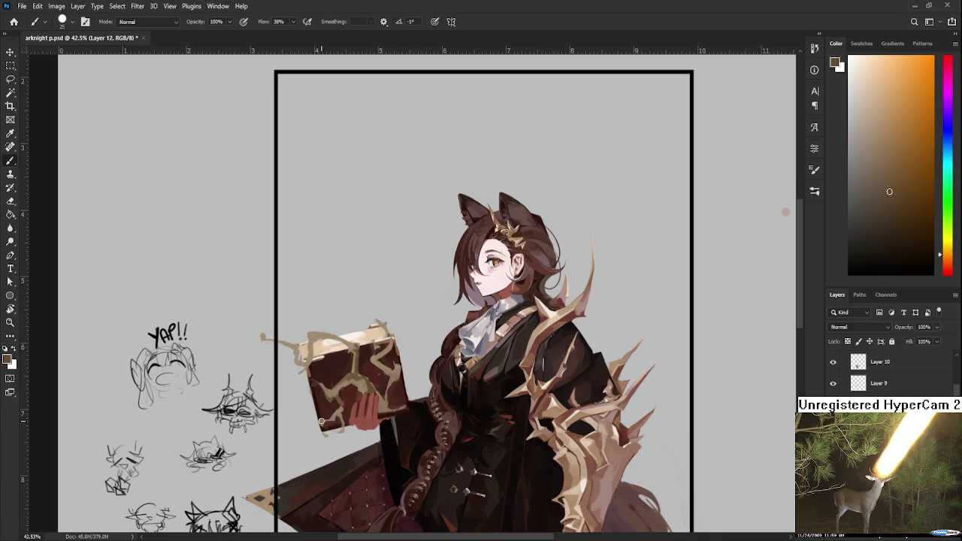
{"action": "left_click", "coordinate": [338, 413], "text": "alt"}
{"action": "left_click", "coordinate": [349, 384], "text": "alt"}
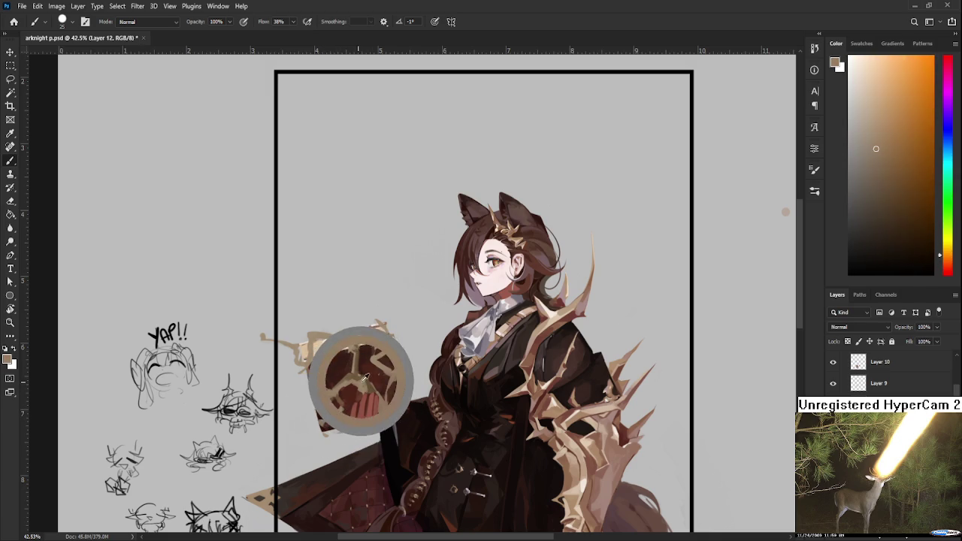
{"action": "left_click", "coordinate": [370, 382], "text": "alt"}
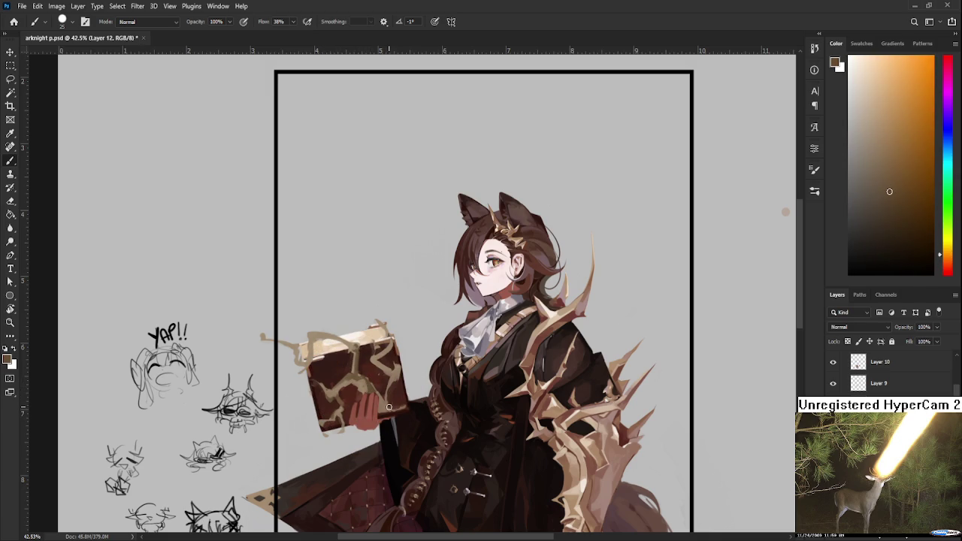
Add light tan highlights sampled from the book's right side
{"action": "left_click", "coordinate": [397, 372], "text": "alt"}
{"action": "left_click", "coordinate": [390, 379], "text": "alt"}
{"action": "left_click", "coordinate": [388, 371], "text": "alt"}
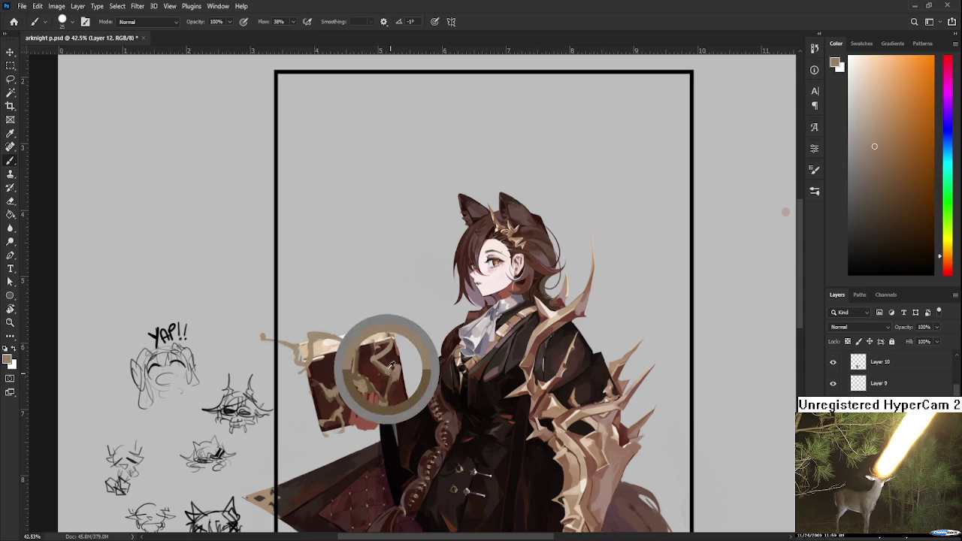
{"action": "left_click", "coordinate": [386, 371], "text": "alt"}
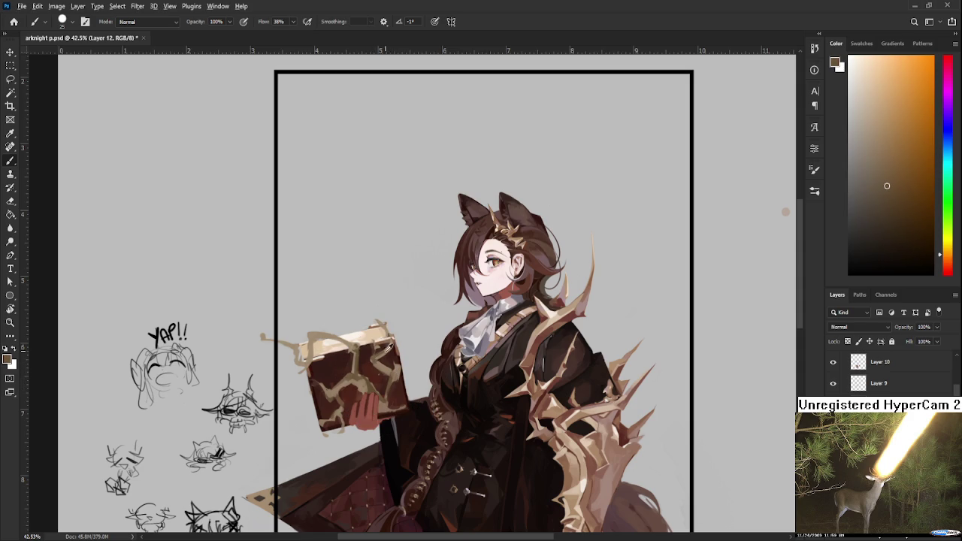
{"action": "left_click", "coordinate": [386, 351], "text": "alt"}
{"action": "scroll", "coordinate": [428, 349], "scroll_direction": "down", "scroll_amount": 2}
Zoom in on the held book and pick a dark red paint colour
{"action": "scroll", "coordinate": [432, 347], "scroll_direction": "down", "scroll_amount": 2}
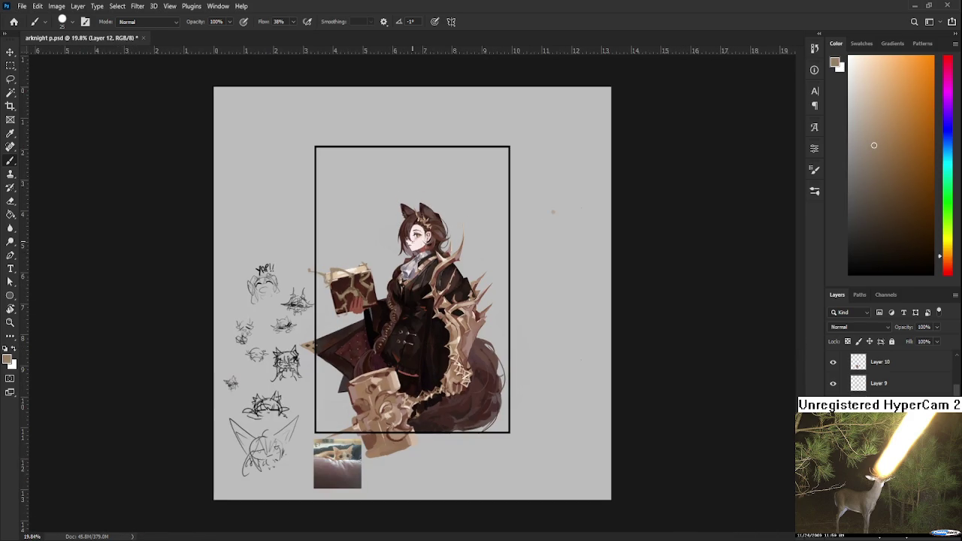
{"action": "scroll", "coordinate": [352, 308], "scroll_direction": "up", "scroll_amount": 3}
{"action": "scroll", "coordinate": [352, 309], "scroll_direction": "up", "scroll_amount": 3}
{"action": "left_click_drag", "start_coordinate": [348, 280], "coordinate": [317, 314]}
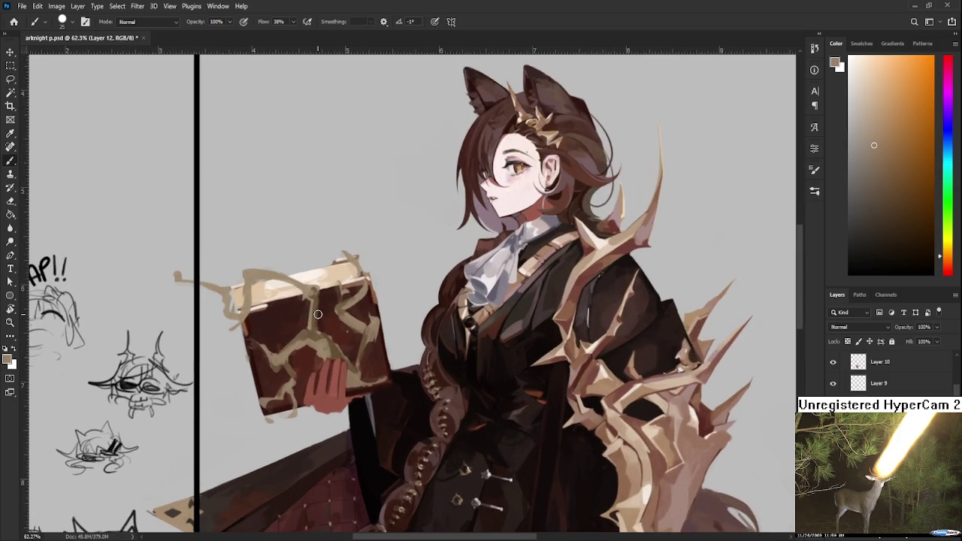
{"action": "scroll", "coordinate": [317, 314], "scroll_direction": "down", "scroll_amount": 1}
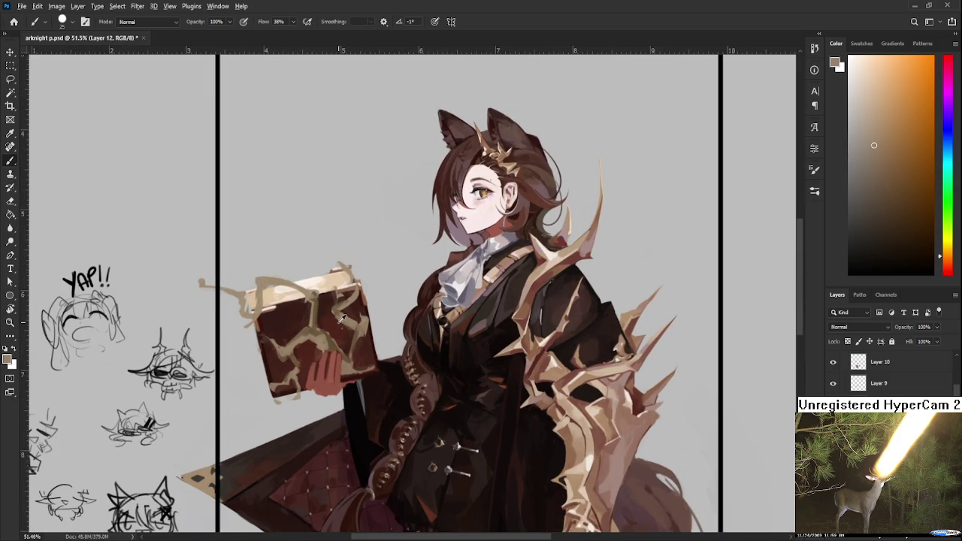
{"action": "left_click", "coordinate": [331, 319], "text": "alt"}
Add a new shading layer and brush brighter reddish-brown strokes over the book cover
{"action": "key", "text": "ctrl+shift+alt+n"}
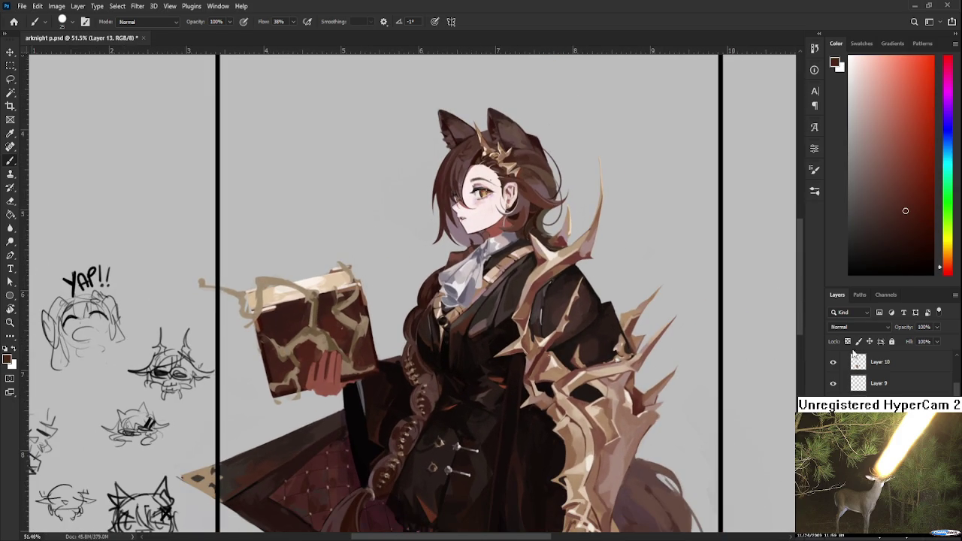
{"action": "scroll", "coordinate": [851, 327], "scroll_direction": "down", "scroll_amount": 3}
{"action": "mouse_move", "coordinate": [261, 338]}
{"action": "left_mouse_down"}
{"action": "mouse_move", "coordinate": [323, 329]}
{"action": "mouse_move", "coordinate": [289, 342]}
{"action": "left_mouse_up"}
{"action": "key", "text": "ctrl+z"}
{"action": "key", "text": "ctrl+z"}
{"action": "left_click_drag", "start_coordinate": [930, 203], "coordinate": [920, 148]}
{"action": "mouse_move", "coordinate": [276, 325]}
{"action": "left_mouse_down"}
{"action": "mouse_move", "coordinate": [331, 312]}
{"action": "mouse_move", "coordinate": [278, 346]}
{"action": "mouse_move", "coordinate": [275, 333]}
{"action": "mouse_move", "coordinate": [331, 349]}
{"action": "mouse_move", "coordinate": [353, 372]}
{"action": "mouse_move", "coordinate": [359, 323]}
{"action": "mouse_move", "coordinate": [336, 310]}
{"action": "mouse_move", "coordinate": [359, 314]}
{"action": "mouse_move", "coordinate": [364, 364]}
{"action": "mouse_move", "coordinate": [349, 309]}
{"action": "mouse_move", "coordinate": [334, 300]}
{"action": "mouse_move", "coordinate": [281, 362]}
{"action": "mouse_move", "coordinate": [279, 382]}
{"action": "mouse_move", "coordinate": [296, 386]}
{"action": "mouse_move", "coordinate": [319, 363]}
{"action": "left_mouse_up"}
{"action": "key", "text": "ctrl+z"}
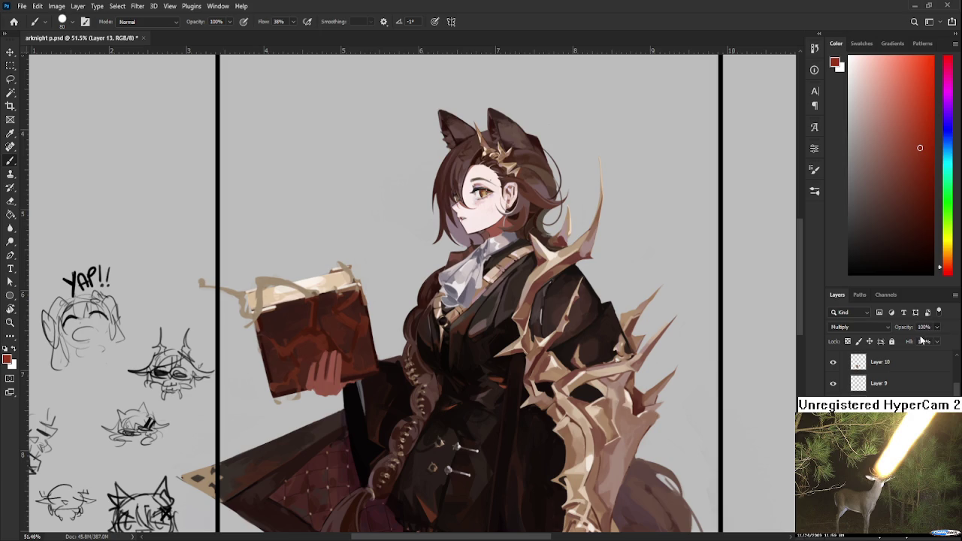
Set the shading layer's opacity to 62%, trying 41% first
{"action": "type", "text": "41"}
{"action": "key", "text": "Return"}
{"action": "type", "text": "62"}
{"action": "key", "text": "Return"}
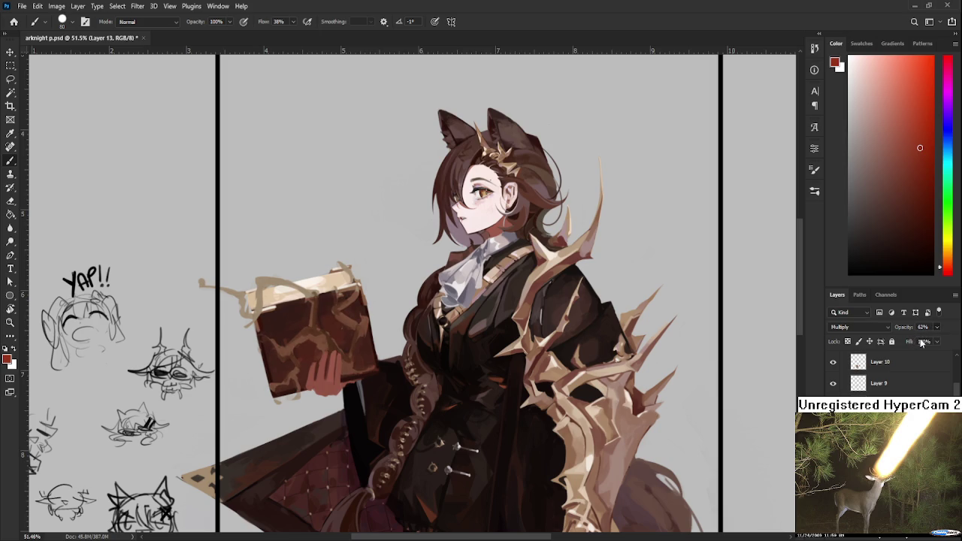
{"action": "scroll", "coordinate": [342, 354], "scroll_direction": "down", "scroll_amount": 2}
{"action": "scroll", "coordinate": [342, 318], "scroll_direction": "up", "scroll_amount": 1}
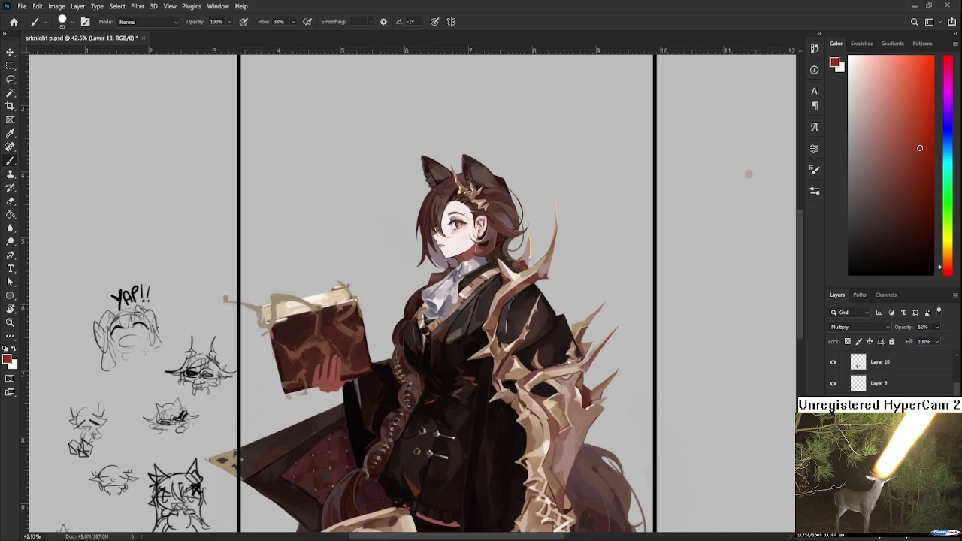
Return to Layer 12 and resample the cover's browns with a smaller brush
{"action": "key", "text": "alt+bracketleft"}
{"action": "scroll", "coordinate": [333, 370], "scroll_direction": "down", "scroll_amount": 2}
{"action": "scroll", "coordinate": [333, 369], "scroll_direction": "up", "scroll_amount": 2}
{"action": "scroll", "coordinate": [333, 369], "scroll_direction": "up", "scroll_amount": 1}
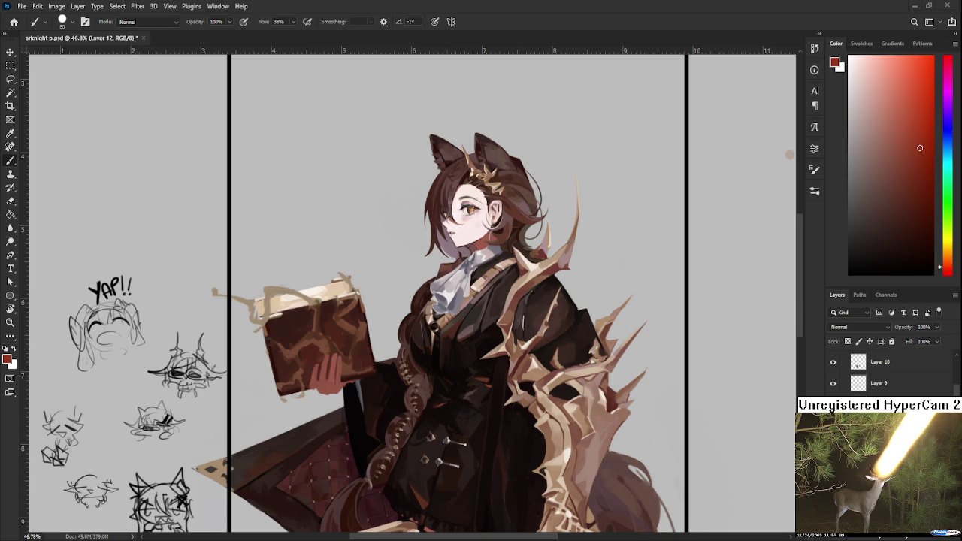
{"action": "left_click", "coordinate": [344, 349], "text": "alt"}
{"action": "left_click", "coordinate": [337, 335], "text": "alt"}
{"action": "left_click", "coordinate": [364, 331], "text": "alt"}
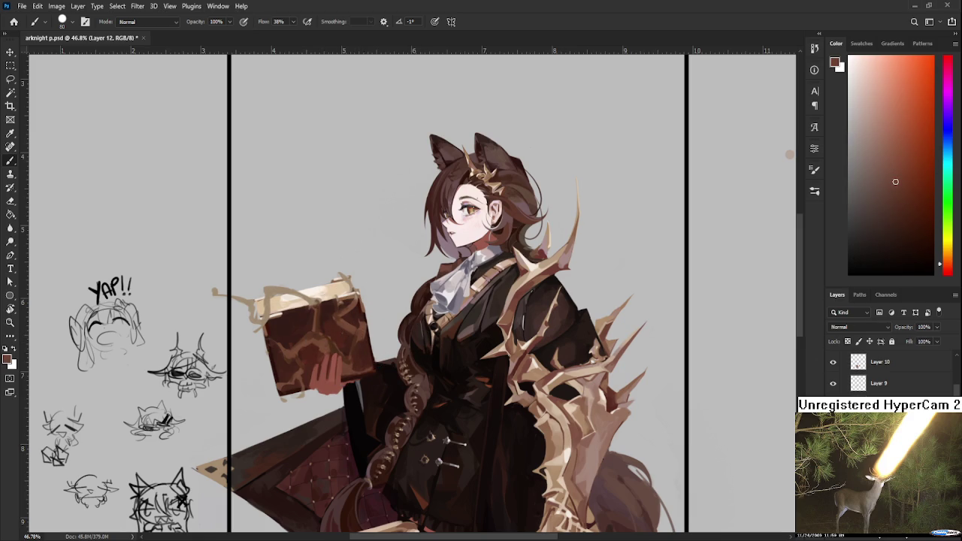
{"action": "left_click", "coordinate": [334, 343], "text": "alt"}
{"action": "left_click_drag", "start_coordinate": [334, 342], "coordinate": [286, 327]}
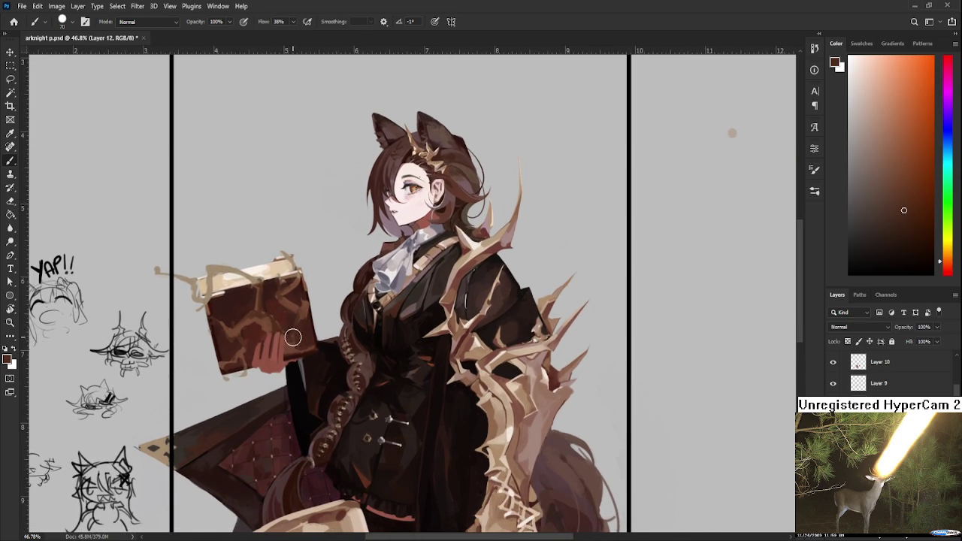
{"action": "key", "text": "bracketleft"}
{"action": "key", "text": "bracketleft"}
{"action": "key", "text": "bracketleft"}
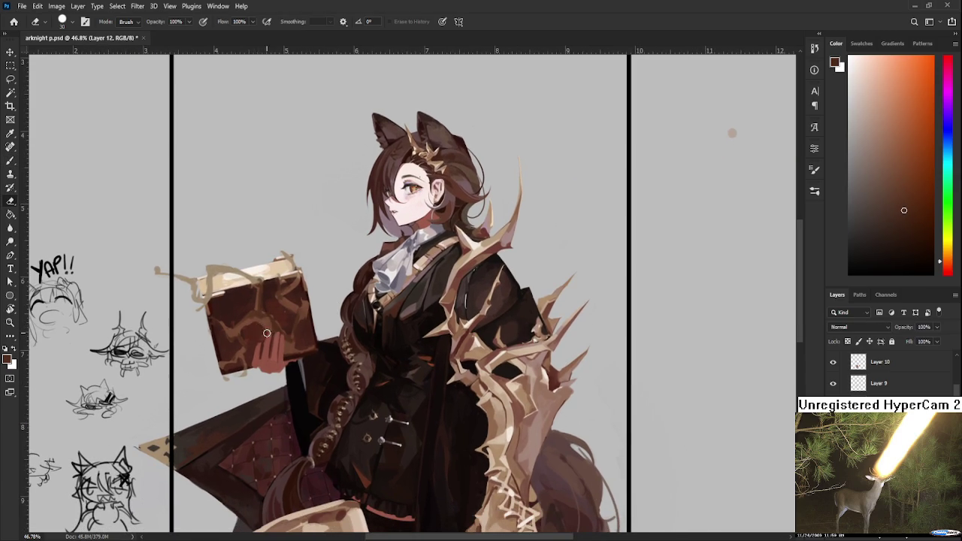
{"action": "left_click", "coordinate": [266, 318], "text": "alt"}
{"action": "left_click", "coordinate": [265, 314], "text": "alt"}
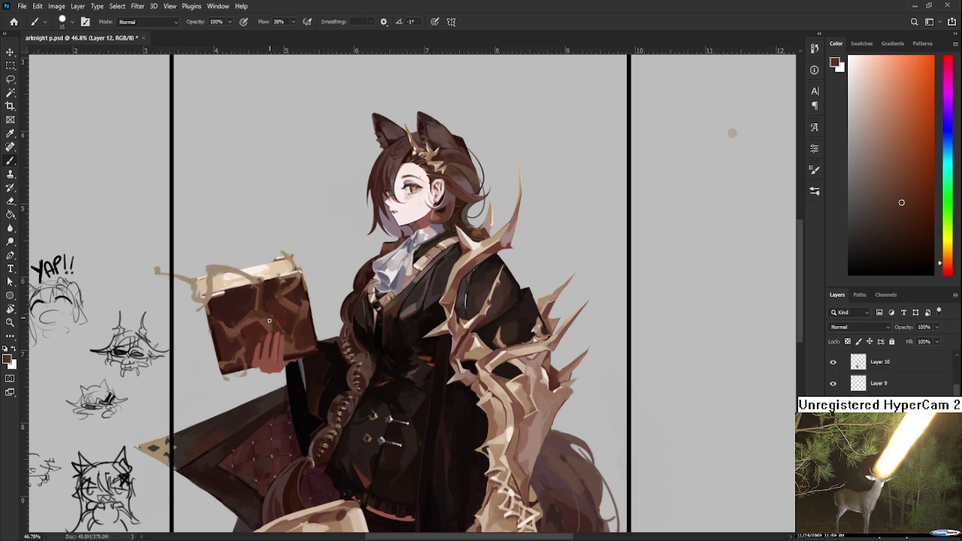
Shift the paint colour toward a darker red and sample the cover and crack browns
{"action": "left_click", "coordinate": [275, 322], "text": "alt"}
{"action": "left_click", "coordinate": [905, 228]}
{"action": "left_click", "coordinate": [914, 241]}
{"action": "left_click", "coordinate": [948, 268]}
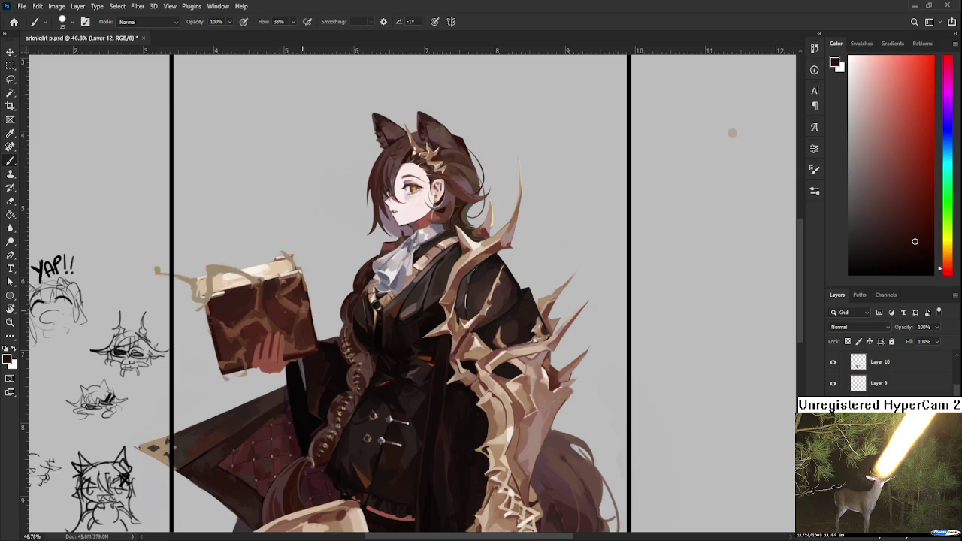
{"action": "left_click", "coordinate": [272, 325], "text": "alt"}
{"action": "left_click", "coordinate": [278, 327], "text": "alt"}
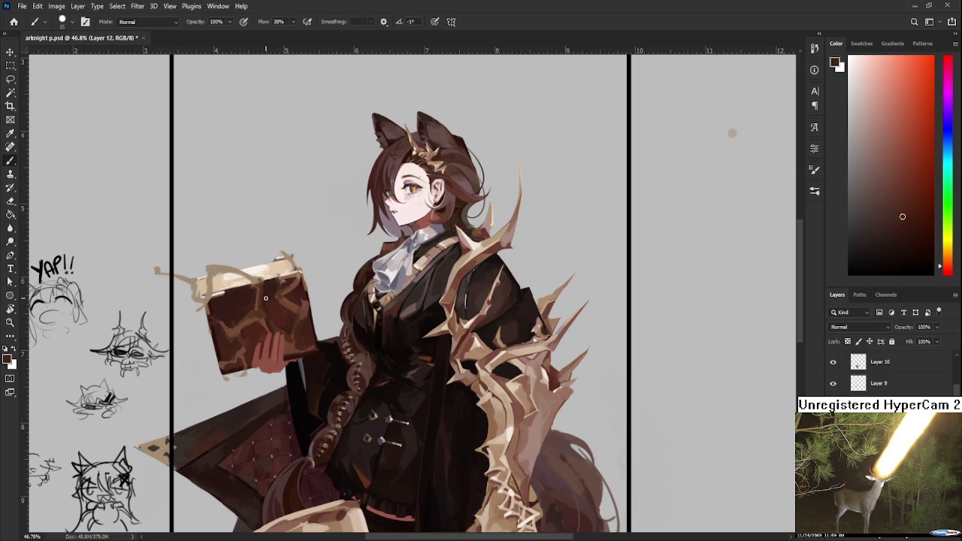
{"action": "left_click", "coordinate": [263, 315], "text": "alt"}
{"action": "left_click", "coordinate": [249, 315], "text": "alt"}
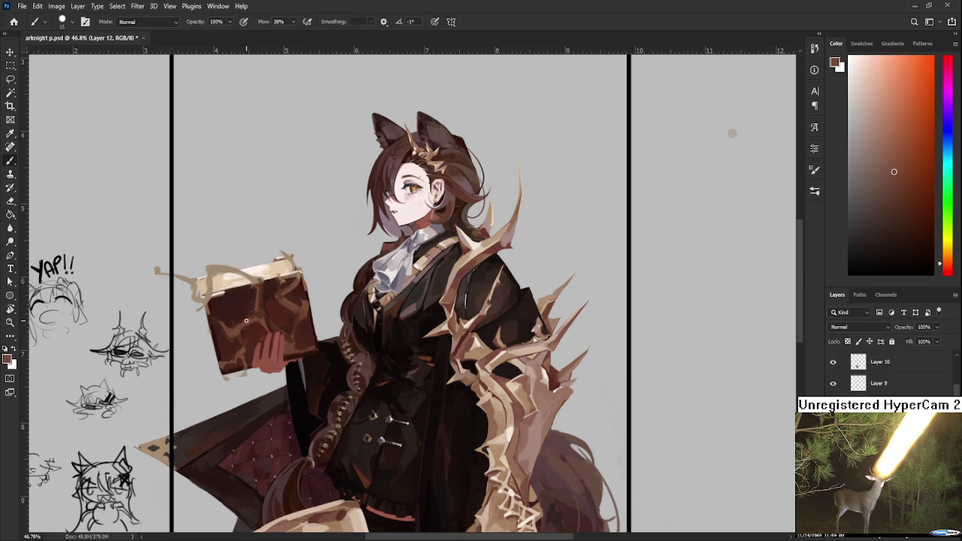
{"action": "left_click", "coordinate": [253, 314], "text": "alt"}
{"action": "left_click", "coordinate": [255, 318], "text": "alt"}
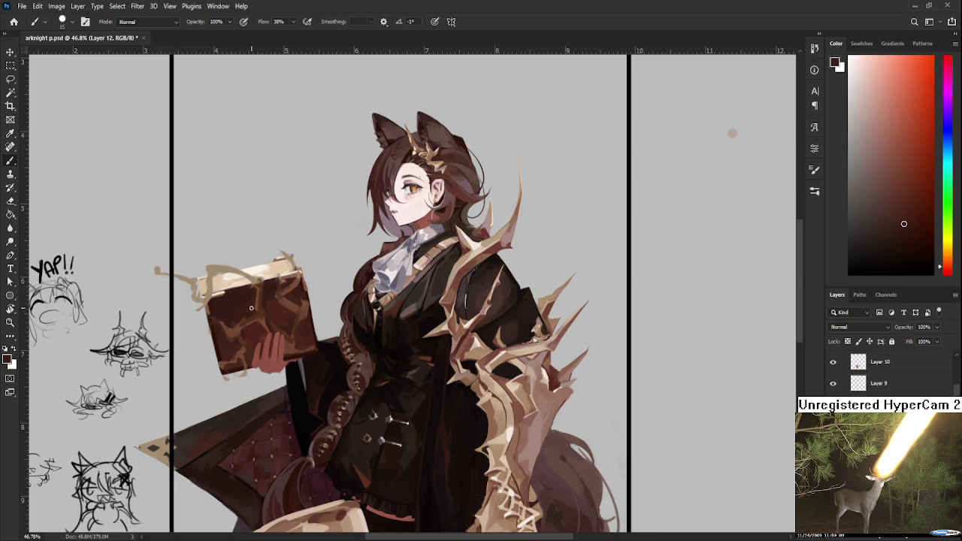
Clean an edge with the eraser, then resample nearby browns on the cover
{"action": "key", "text": "e"}
{"action": "key", "text": "b"}
{"action": "left_click", "coordinate": [272, 316], "text": "alt"}
{"action": "left_click", "coordinate": [262, 295], "text": "alt"}
{"action": "left_click", "coordinate": [264, 289], "text": "alt"}
{"action": "left_click", "coordinate": [263, 292], "text": "alt"}
{"action": "left_click", "coordinate": [263, 306], "text": "alt"}
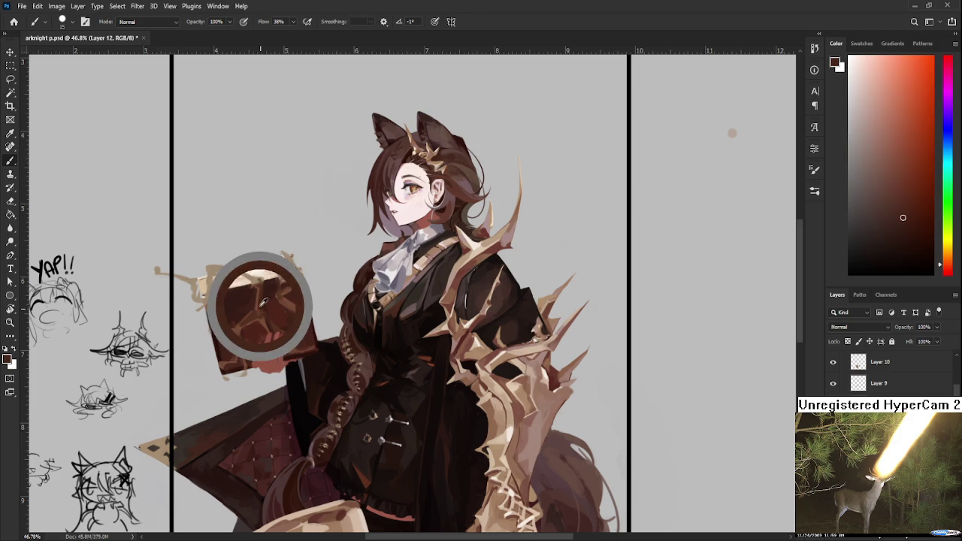
Smooth the cover with light and dark browns sampled across it
{"action": "left_click", "coordinate": [263, 308], "text": "alt"}
{"action": "left_click", "coordinate": [259, 301], "text": "alt"}
{"action": "left_click", "coordinate": [263, 311], "text": "alt"}
{"action": "left_click", "coordinate": [263, 316], "text": "alt"}
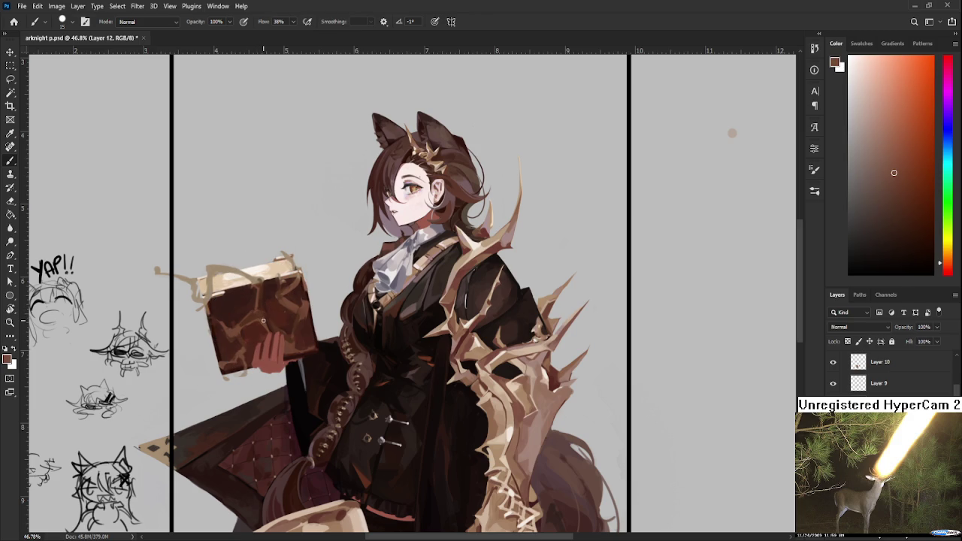
{"action": "left_click", "coordinate": [261, 316], "text": "alt"}
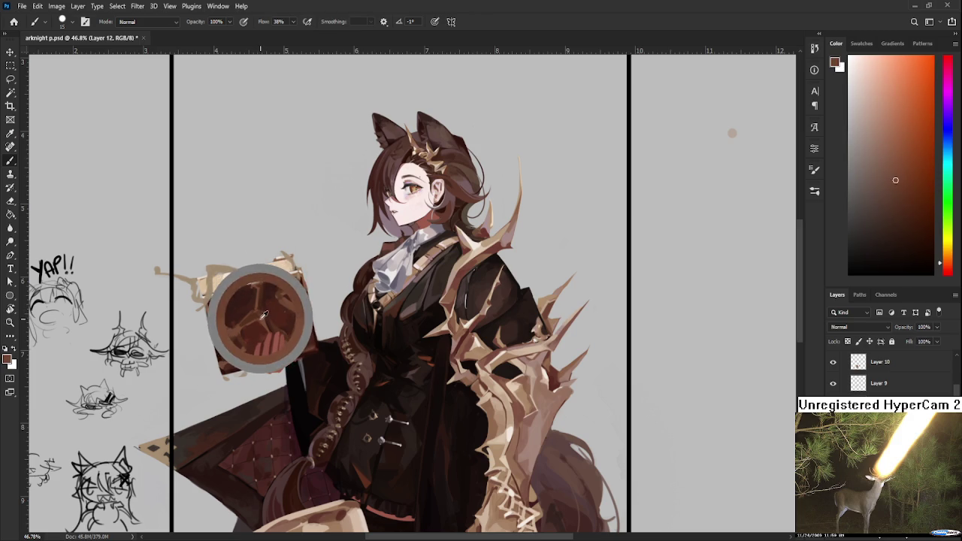
{"action": "left_click", "coordinate": [254, 318], "text": "alt"}
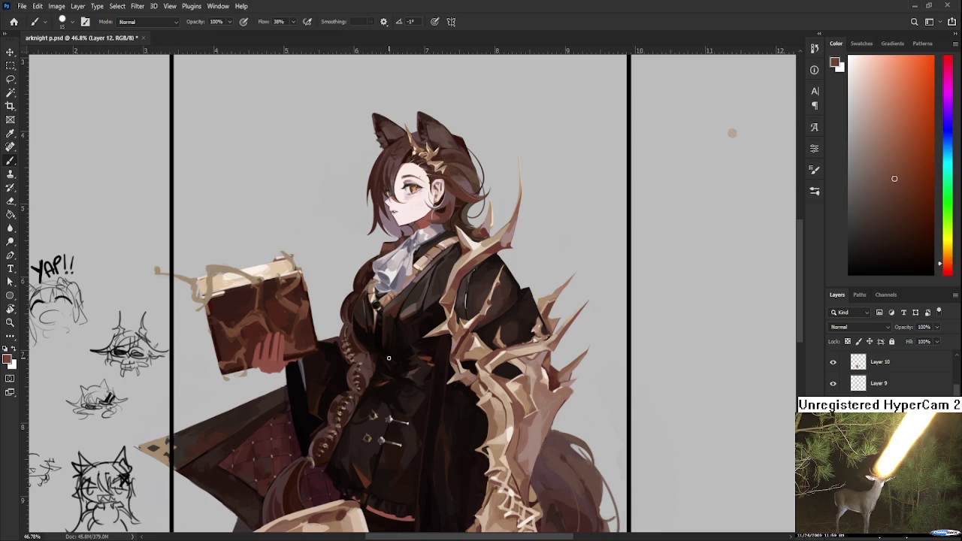
{"action": "left_click", "coordinate": [242, 332], "text": "alt"}
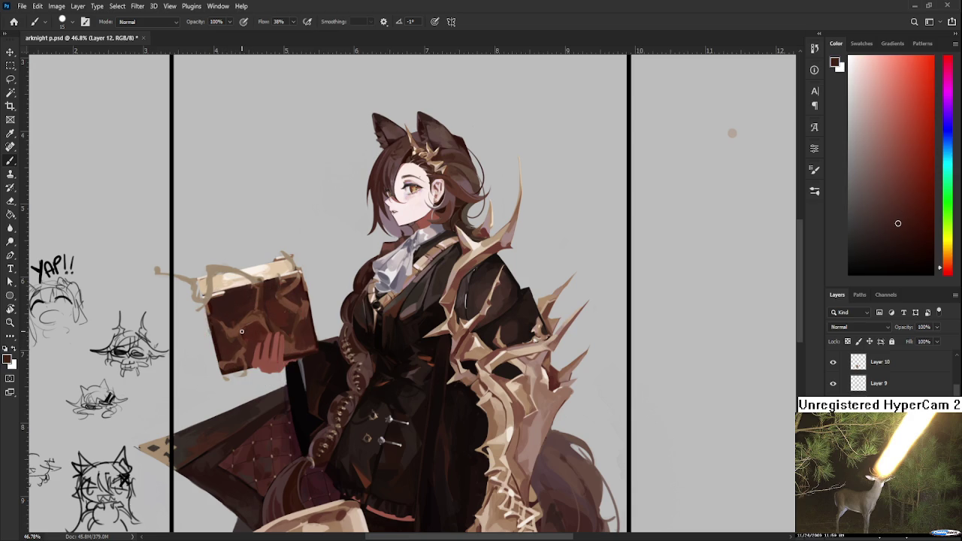
Paint the middle of the book cover with a range of browns sampled from it
{"action": "left_click", "coordinate": [261, 323], "text": "alt"}
{"action": "left_click", "coordinate": [244, 325], "text": "alt"}
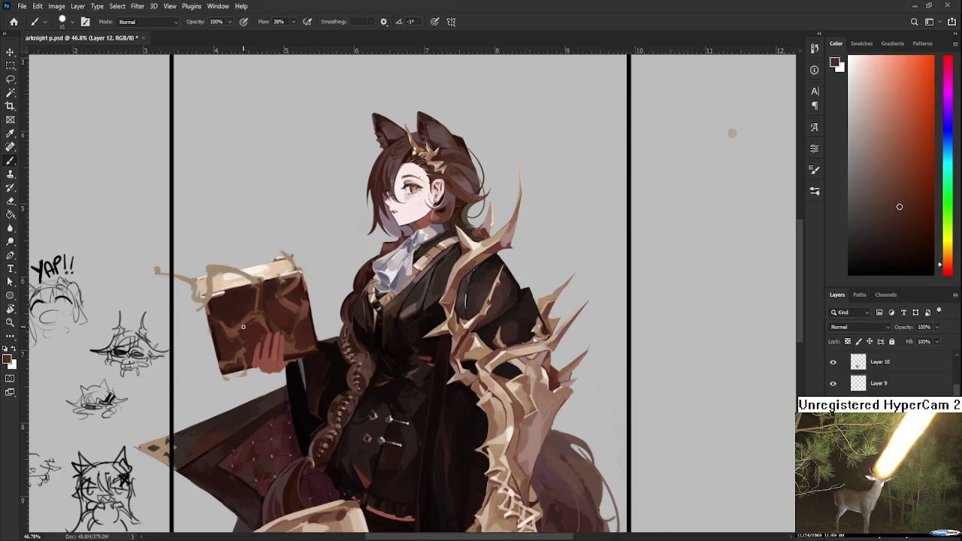
{"action": "left_click", "coordinate": [244, 328], "text": "alt"}
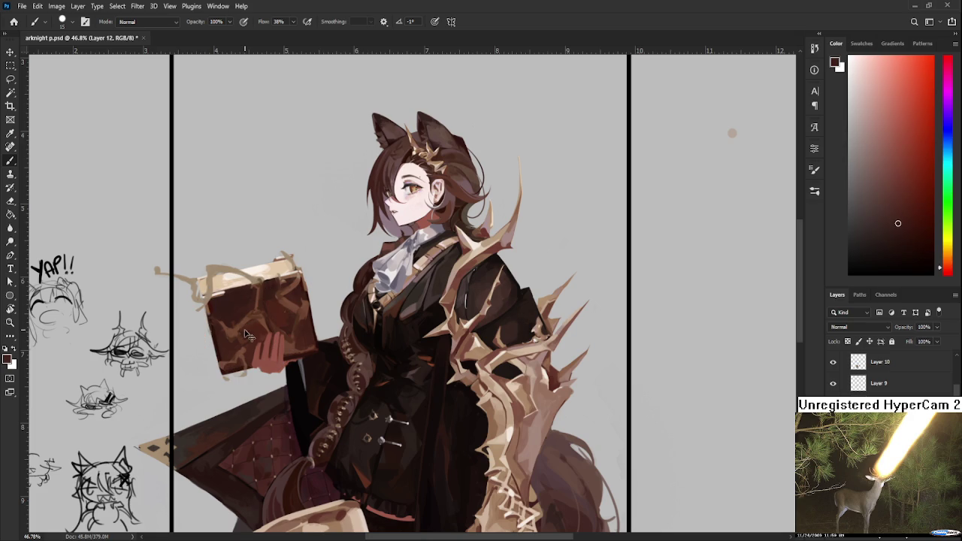
{"action": "left_click", "coordinate": [261, 317], "text": "alt"}
{"action": "left_click", "coordinate": [252, 316], "text": "alt"}
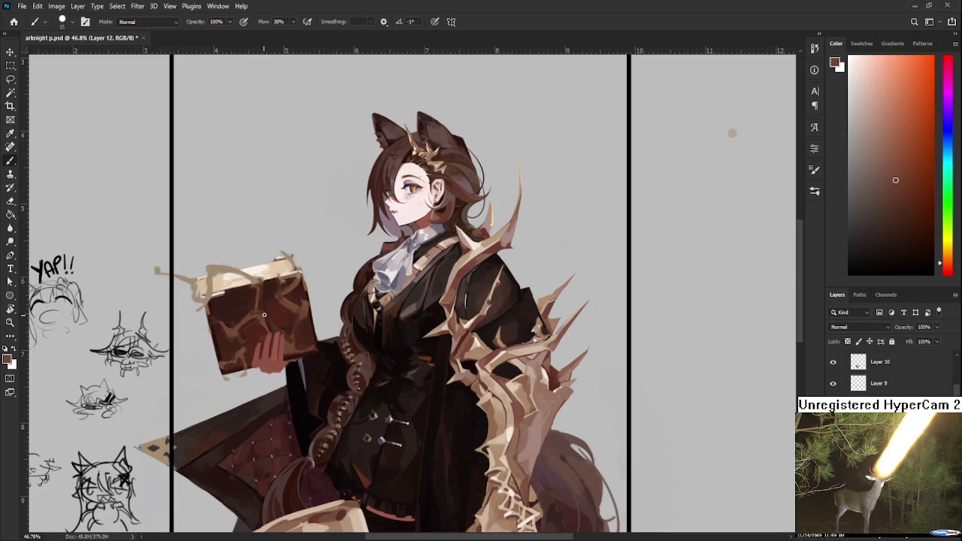
{"action": "left_click", "coordinate": [247, 324], "text": "alt"}
{"action": "left_click", "coordinate": [303, 311], "text": "alt"}
{"action": "left_click", "coordinate": [304, 310], "text": "alt"}
Erase stray strokes, then paint with lighter browns sampled from the cover's upper area
{"action": "key", "text": "e"}
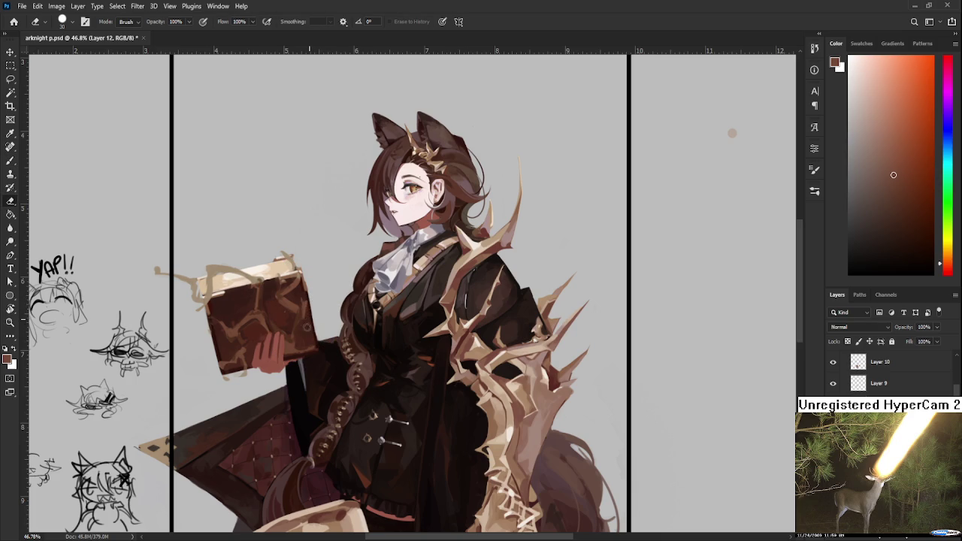
{"action": "left_click", "coordinate": [289, 305], "text": "alt"}
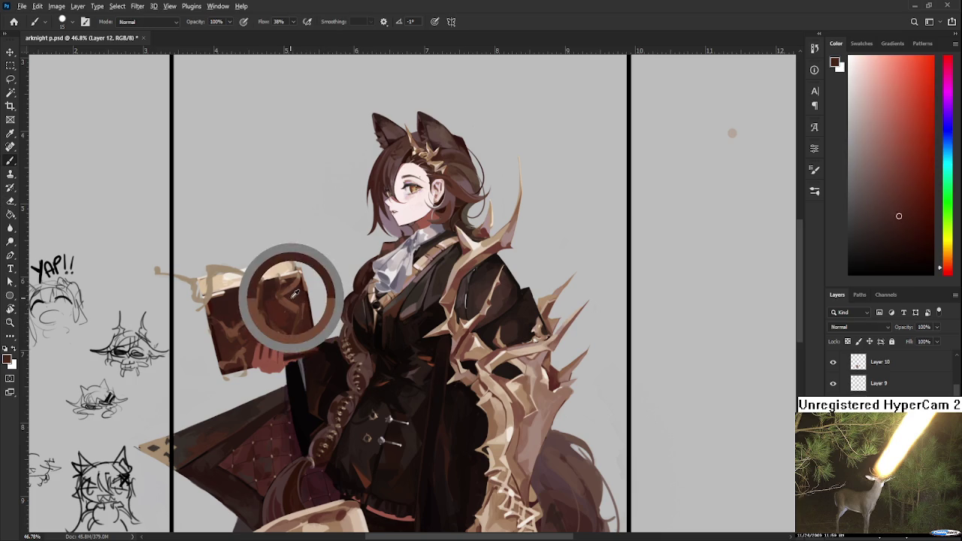
{"action": "key", "text": "b"}
{"action": "left_click", "coordinate": [269, 325], "text": "alt"}
{"action": "left_click", "coordinate": [289, 304], "text": "alt"}
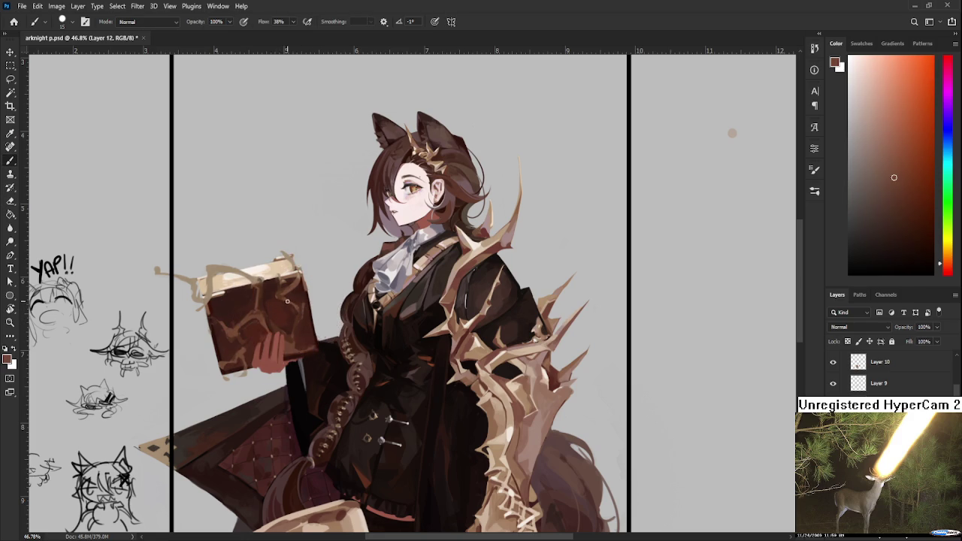
{"action": "left_click", "coordinate": [293, 308], "text": "alt"}
{"action": "left_click", "coordinate": [289, 304], "text": "alt"}
{"action": "left_click", "coordinate": [292, 299], "text": "alt"}
Fill the cover's lower half between the tan veins with darker sampled browns
{"action": "left_click", "coordinate": [295, 344], "text": "alt"}
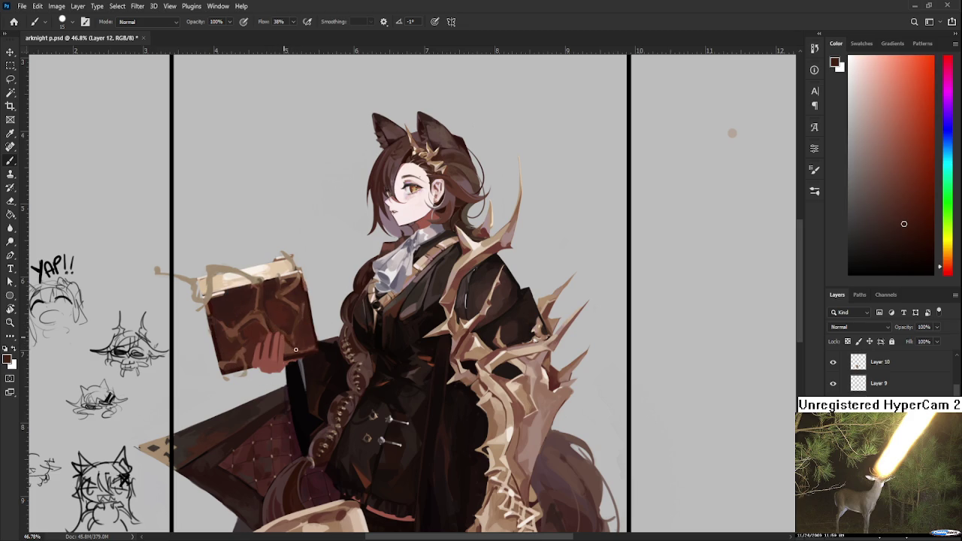
{"action": "left_click", "coordinate": [289, 337], "text": "alt"}
{"action": "left_click", "coordinate": [294, 347], "text": "alt"}
{"action": "left_click", "coordinate": [297, 348], "text": "alt"}
{"action": "left_click", "coordinate": [293, 350], "text": "alt"}
{"action": "left_click", "coordinate": [293, 346], "text": "alt"}
{"action": "left_click_drag", "start_coordinate": [303, 364], "coordinate": [317, 351]}
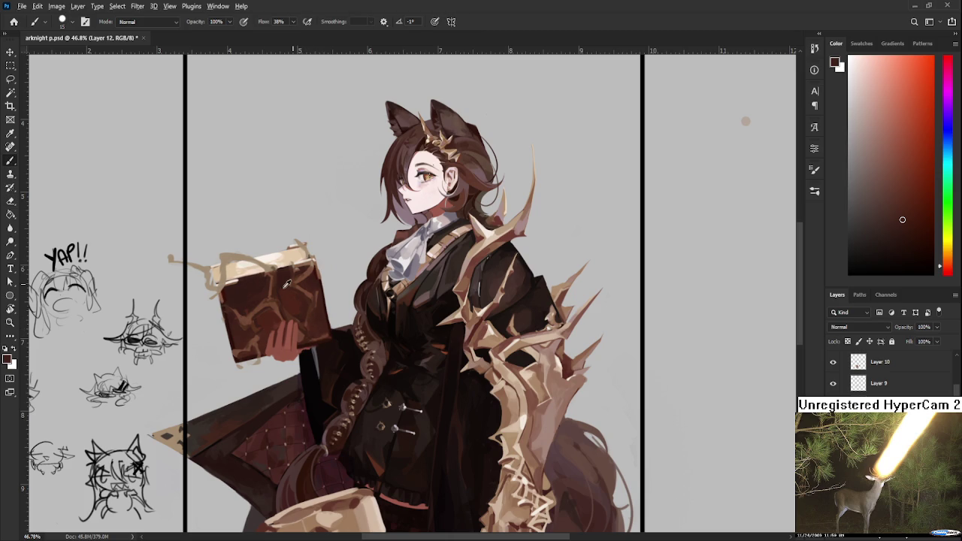
Paint with lighter browns sampled from the book, zooming to frame the cover
{"action": "left_click", "coordinate": [285, 306], "text": "alt"}
{"action": "left_click", "coordinate": [254, 340], "text": "alt"}
{"action": "left_click", "coordinate": [253, 342], "text": "alt"}
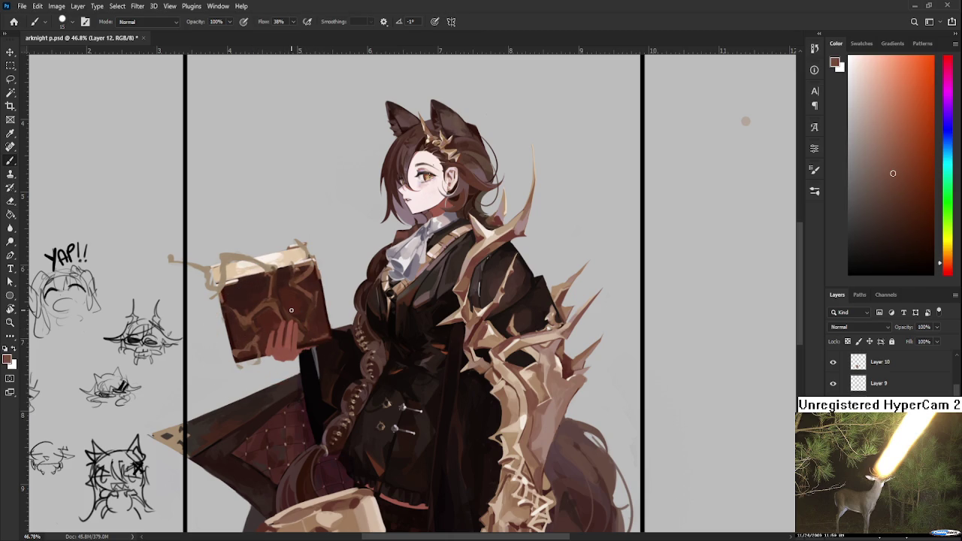
{"action": "scroll", "coordinate": [291, 309], "scroll_direction": "down", "scroll_amount": 3}
{"action": "scroll", "coordinate": [290, 309], "scroll_direction": "down", "scroll_amount": 1}
{"action": "scroll", "coordinate": [278, 304], "scroll_direction": "up", "scroll_amount": 1}
{"action": "scroll", "coordinate": [269, 300], "scroll_direction": "up", "scroll_amount": 3}
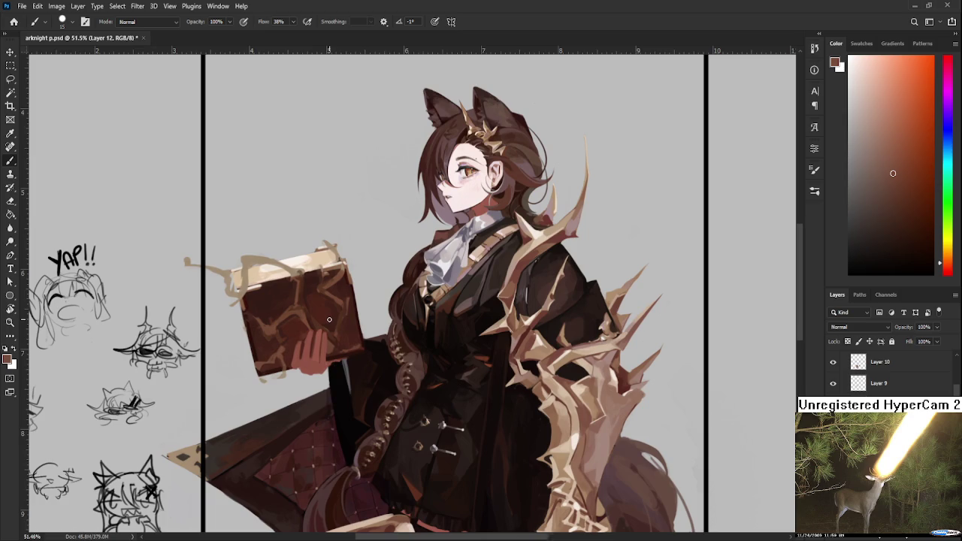
{"action": "scroll", "coordinate": [328, 319], "scroll_direction": "up", "scroll_amount": 2}
{"action": "scroll", "coordinate": [326, 319], "scroll_direction": "down", "scroll_amount": 3}
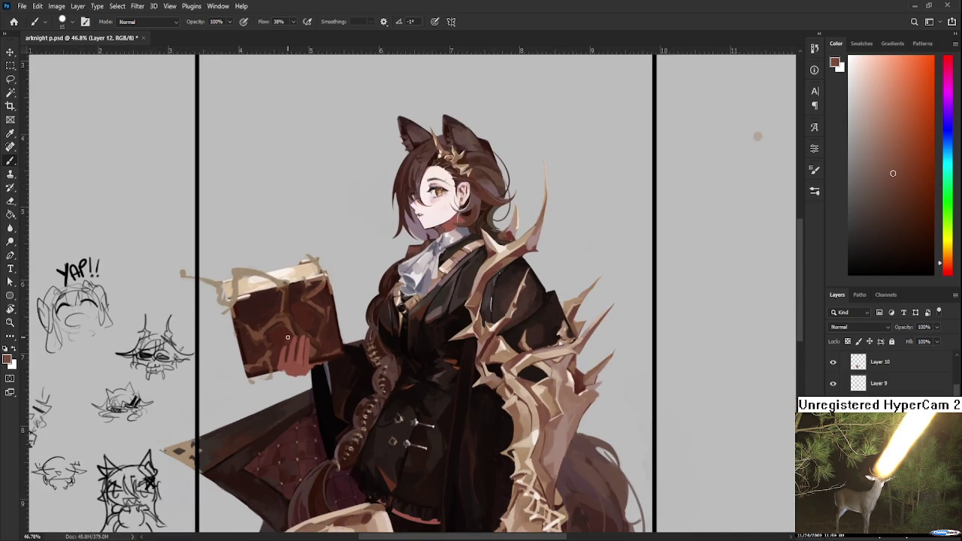
Smooth the cover shading with darker and orange-brown tones sampled from the book
{"action": "left_click", "coordinate": [270, 339], "text": "alt"}
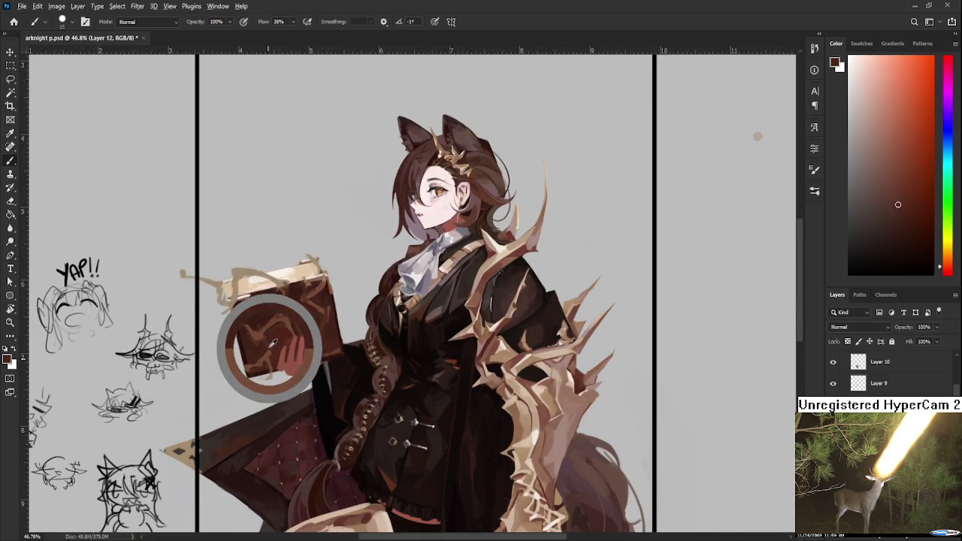
{"action": "left_click", "coordinate": [268, 357], "text": "alt"}
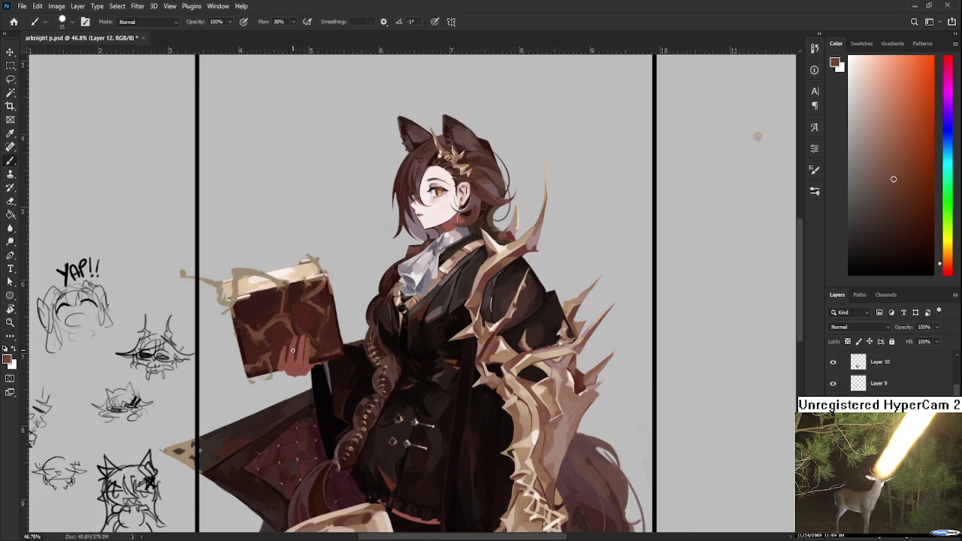
{"action": "left_click", "coordinate": [272, 342], "text": "alt"}
{"action": "left_click", "coordinate": [285, 322], "text": "alt"}
{"action": "left_click", "coordinate": [268, 353], "text": "alt"}
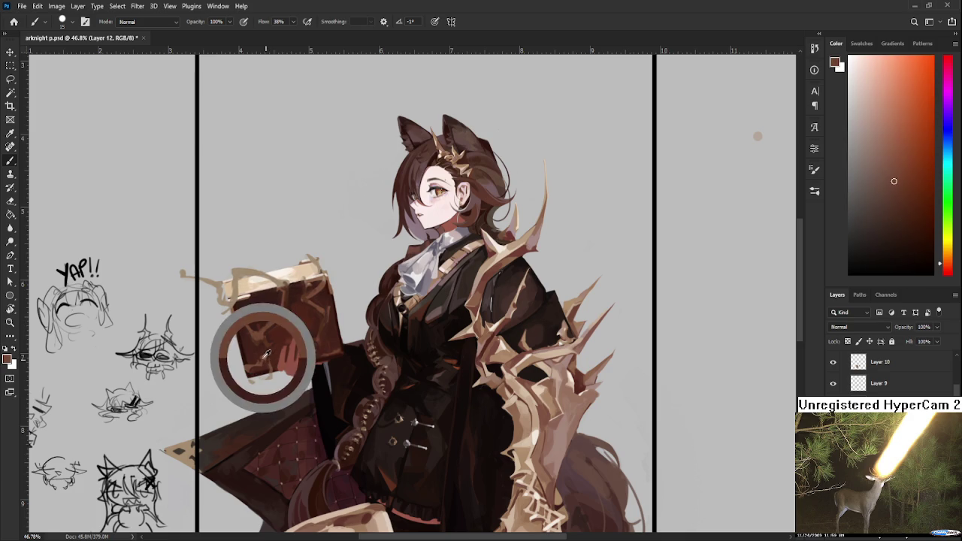
{"action": "left_click", "coordinate": [272, 356], "text": "alt"}
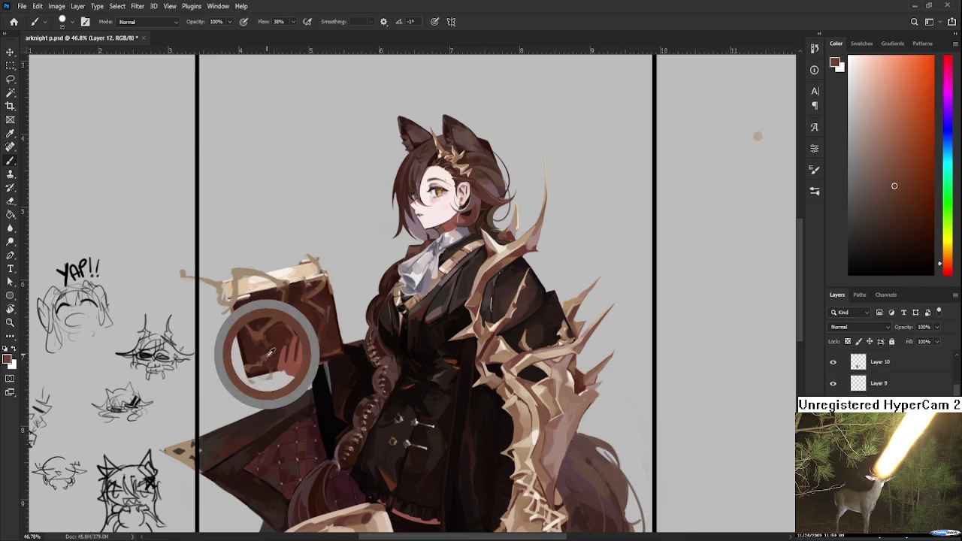
{"action": "left_click", "coordinate": [264, 347], "text": "alt"}
{"action": "left_click", "coordinate": [269, 356], "text": "alt"}
Refine the lower cover with darker and lighter browns sampled around the cracks
{"action": "left_click", "coordinate": [269, 342], "text": "alt"}
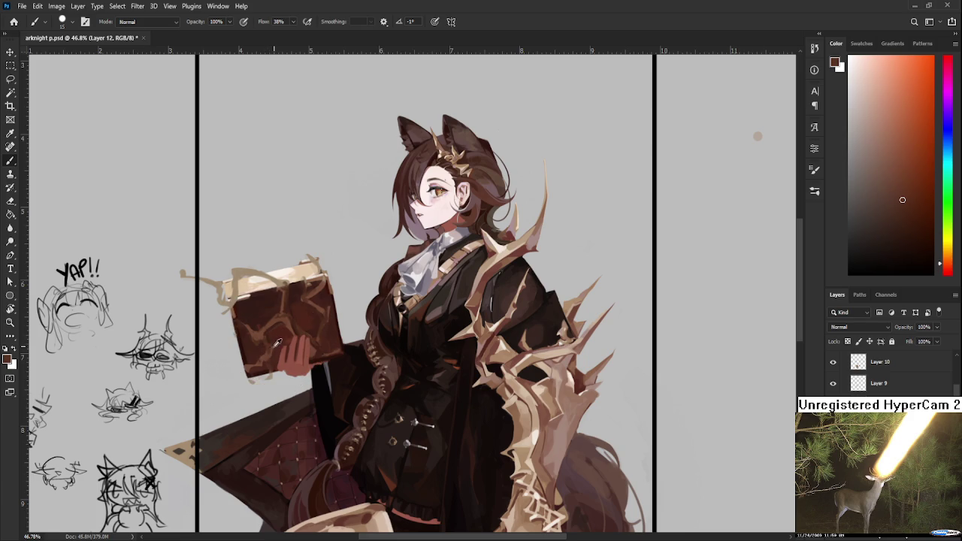
{"action": "left_click", "coordinate": [268, 343], "text": "alt"}
{"action": "left_click", "coordinate": [271, 353], "text": "alt"}
{"action": "left_click", "coordinate": [269, 352], "text": "alt"}
{"action": "left_click", "coordinate": [250, 367], "text": "alt"}
{"action": "left_click", "coordinate": [267, 356], "text": "alt"}
Alternate Eraser and Brush to clean the edges of the cover and hand
{"action": "key", "text": "e"}
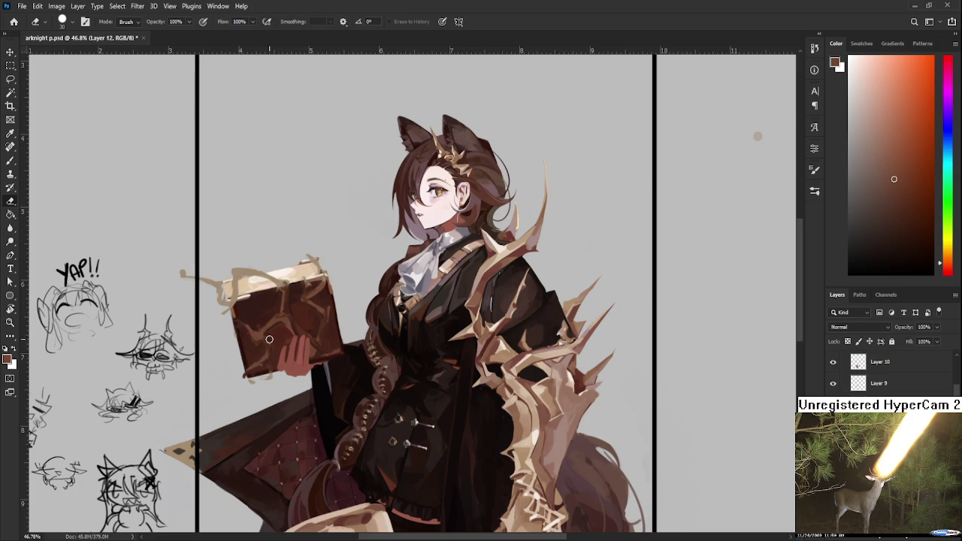
{"action": "key", "text": "b"}
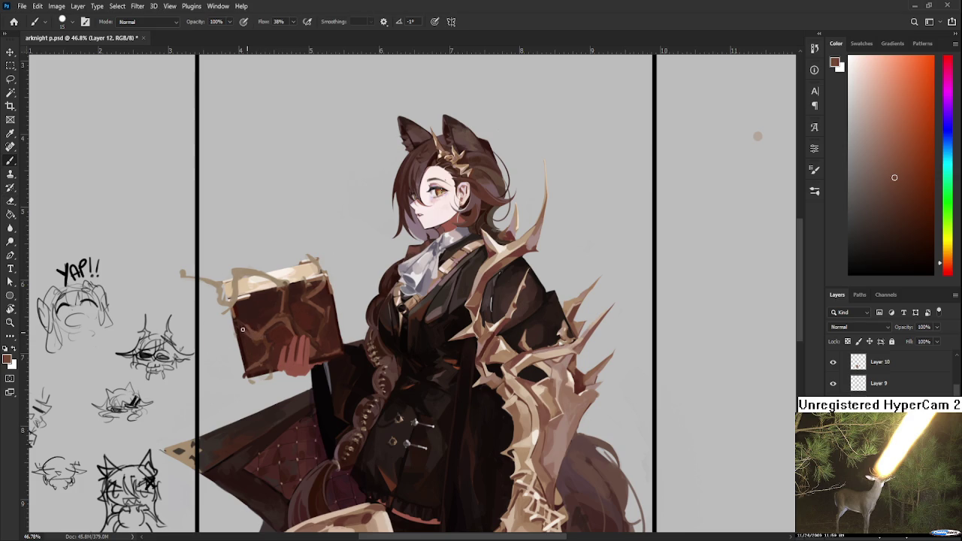
{"action": "key", "text": "e"}
{"action": "key", "text": "b"}
{"action": "key", "text": "e"}
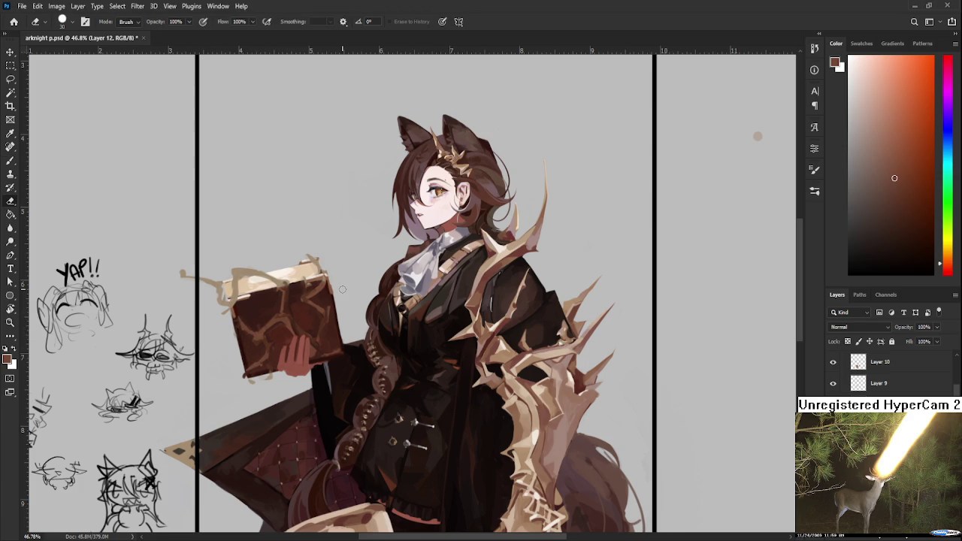
{"action": "scroll", "coordinate": [342, 289], "scroll_direction": "down", "scroll_amount": 3}
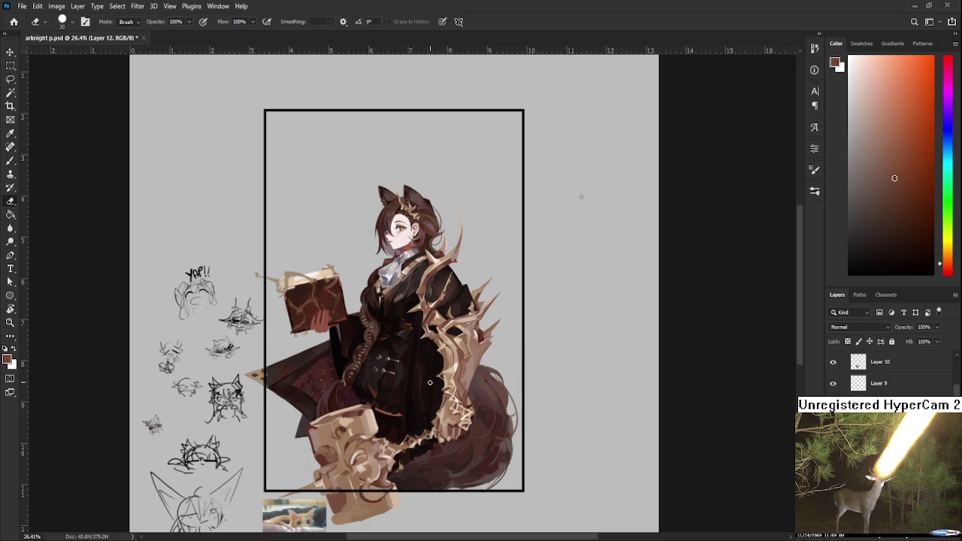
With the Brush, view the whole figure and sample a dark colour from her coat
{"action": "key", "text": "b"}
{"action": "left_click_drag", "start_coordinate": [356, 426], "coordinate": [307, 321]}
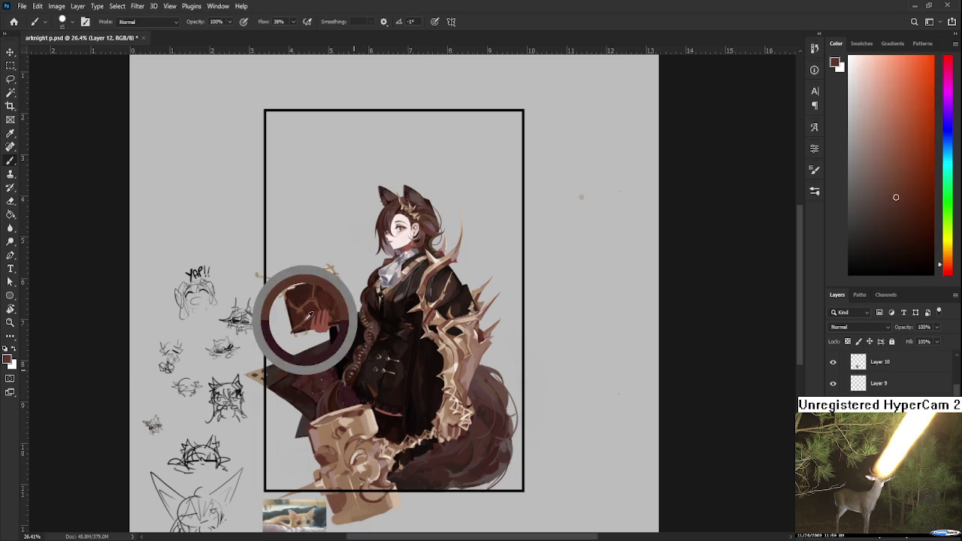
{"action": "scroll", "coordinate": [335, 109], "scroll_direction": "up", "scroll_amount": 3}
{"action": "left_click_drag", "start_coordinate": [307, 348], "coordinate": [351, 235]}
{"action": "left_click", "coordinate": [466, 348], "text": "alt"}
{"action": "mouse_move", "coordinate": [431, 346]}
{"action": "left_mouse_down"}
{"action": "mouse_move", "coordinate": [423, 326]}
{"action": "mouse_move", "coordinate": [438, 296]}
{"action": "mouse_move", "coordinate": [388, 378]}
{"action": "left_mouse_up"}
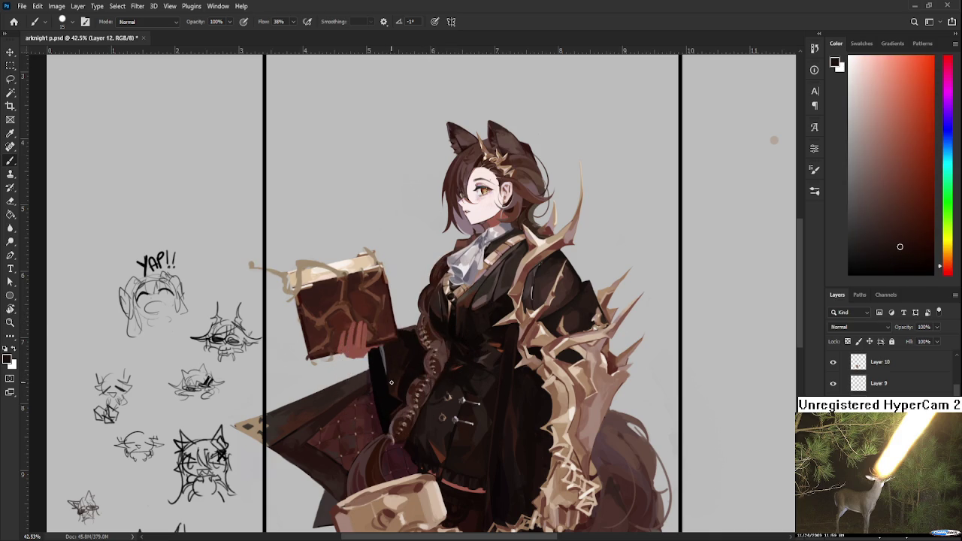
Zoom in on the book and clean up the cover, alternating Eraser and Brush
{"action": "scroll", "coordinate": [388, 378], "scroll_direction": "up", "scroll_amount": 5}
{"action": "mouse_move", "coordinate": [353, 290]}
{"action": "left_mouse_down"}
{"action": "mouse_move", "coordinate": [347, 316]}
{"action": "mouse_move", "coordinate": [331, 331]}
{"action": "mouse_move", "coordinate": [338, 353]}
{"action": "left_mouse_up"}
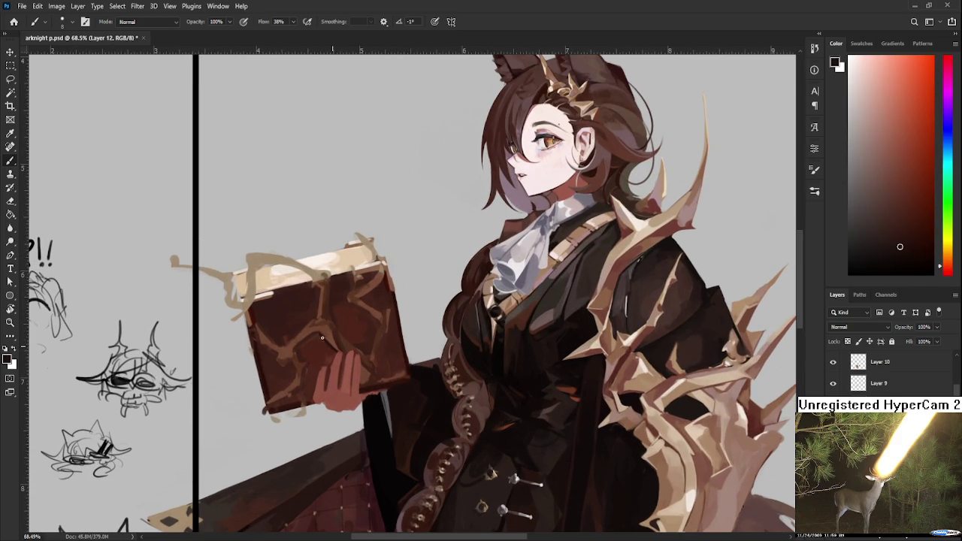
{"action": "scroll", "coordinate": [414, 306], "scroll_direction": "down", "scroll_amount": 2}
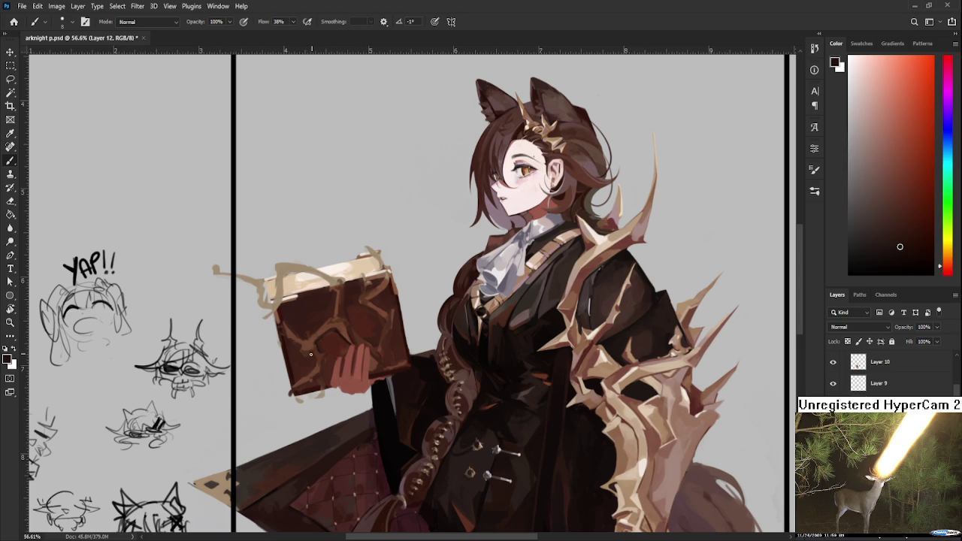
{"action": "scroll", "coordinate": [314, 379], "scroll_direction": "down", "scroll_amount": 1}
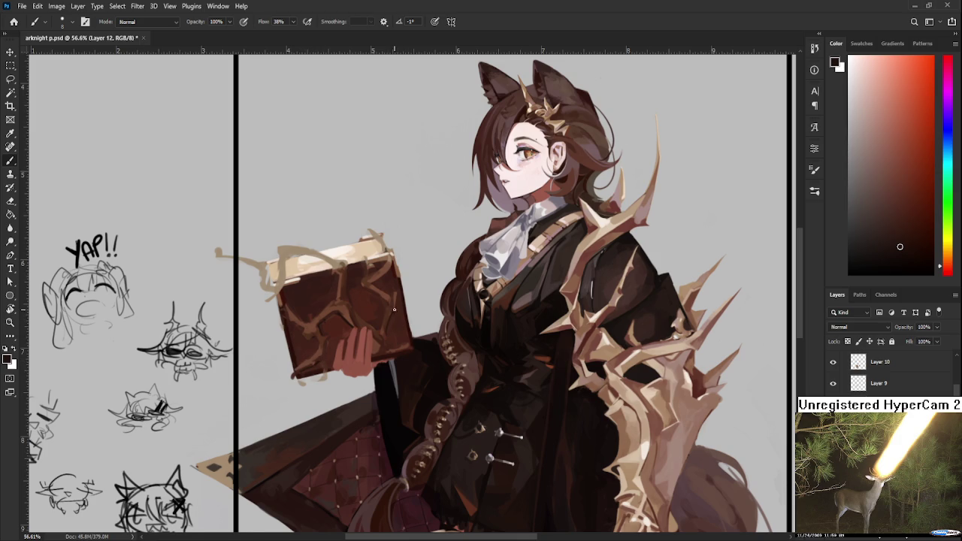
{"action": "scroll", "coordinate": [384, 300], "scroll_direction": "up", "scroll_amount": 1}
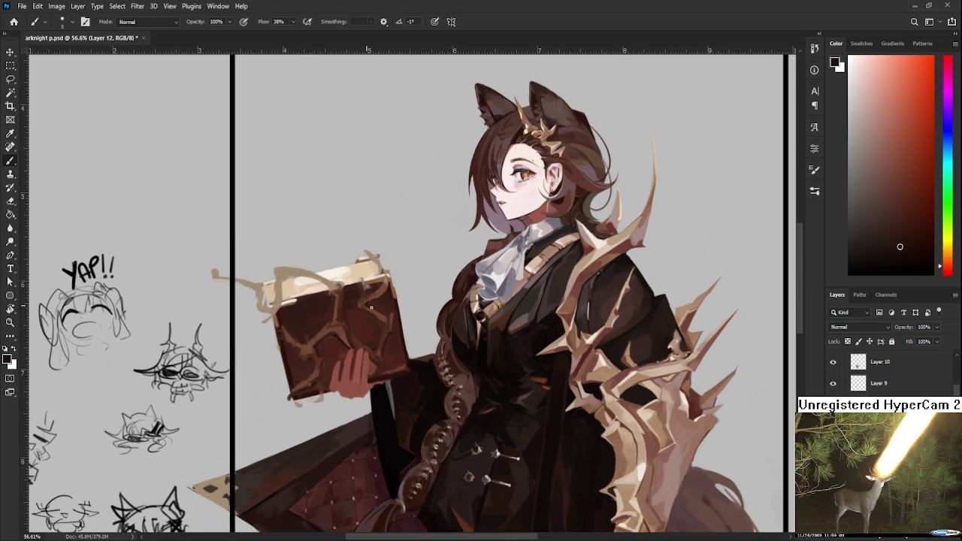
{"action": "key", "text": "e"}
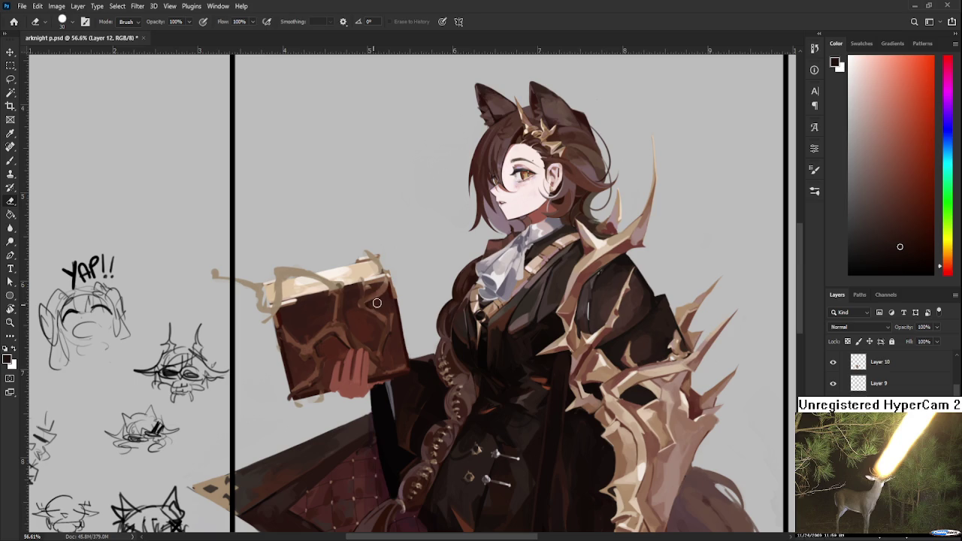
{"action": "key", "text": "b"}
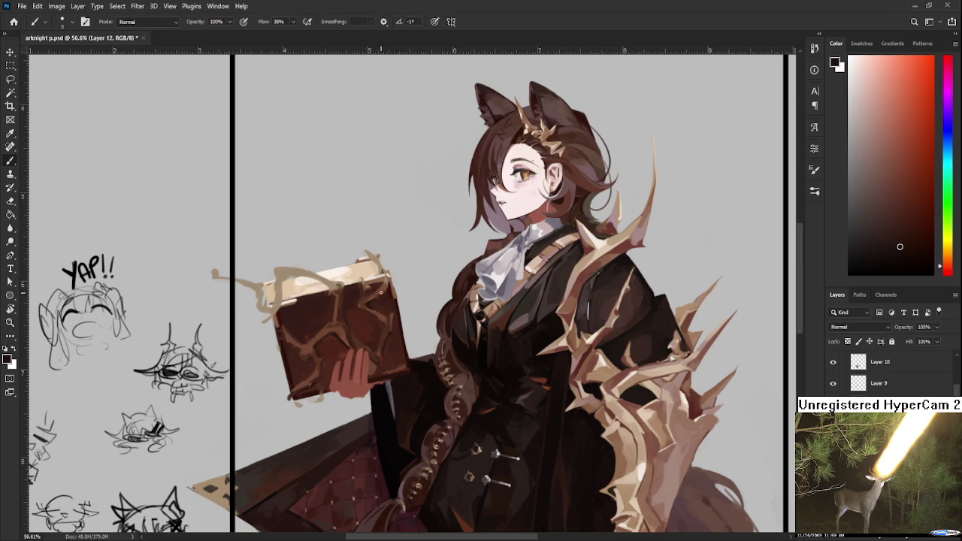
{"action": "key", "text": "e"}
{"action": "key", "text": "b"}
{"action": "key", "text": "e"}
{"action": "key", "text": "b"}
Deepen the red cover with shades sampled from its upper and middle areas
{"action": "left_click", "coordinate": [338, 329], "text": "alt"}
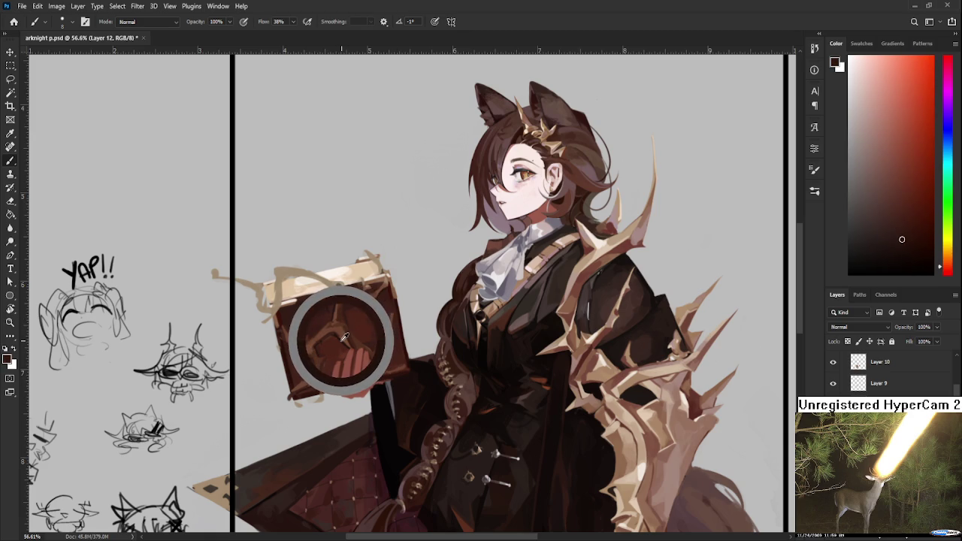
{"action": "left_click", "coordinate": [331, 299], "text": "alt"}
{"action": "left_click_drag", "start_coordinate": [325, 301], "coordinate": [342, 338]}
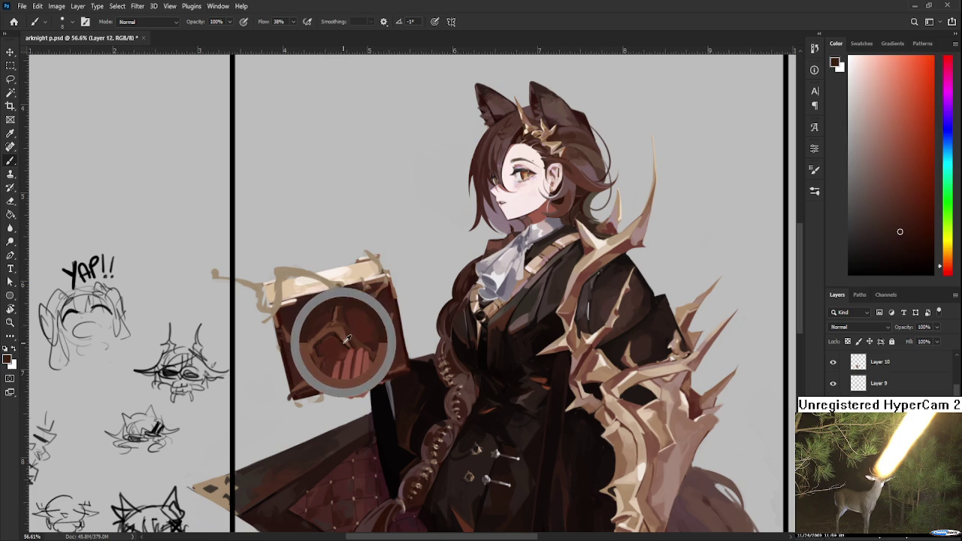
{"action": "left_click", "coordinate": [372, 288], "text": "alt"}
{"action": "left_click", "coordinate": [372, 307], "text": "alt"}
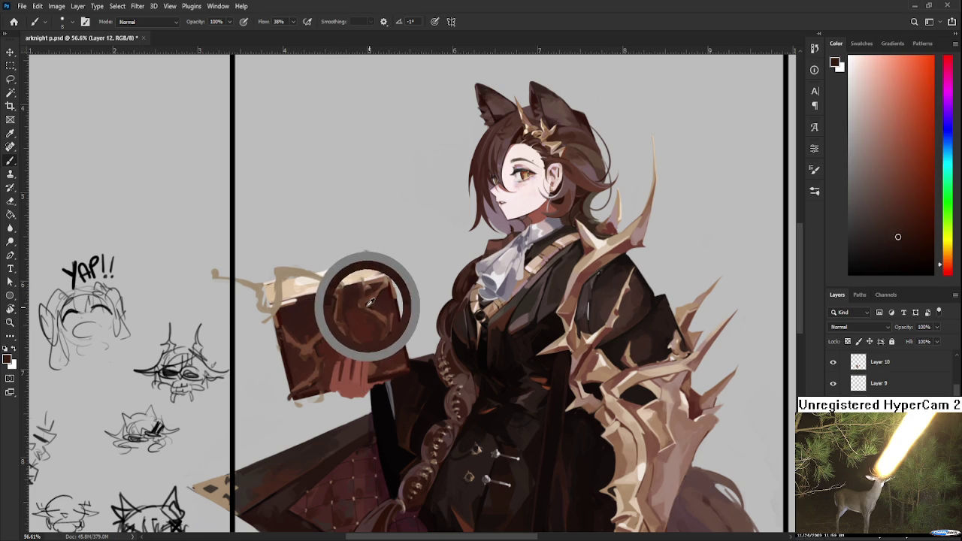
{"action": "left_click", "coordinate": [305, 345], "text": "alt"}
{"action": "left_click", "coordinate": [304, 348], "text": "alt"}
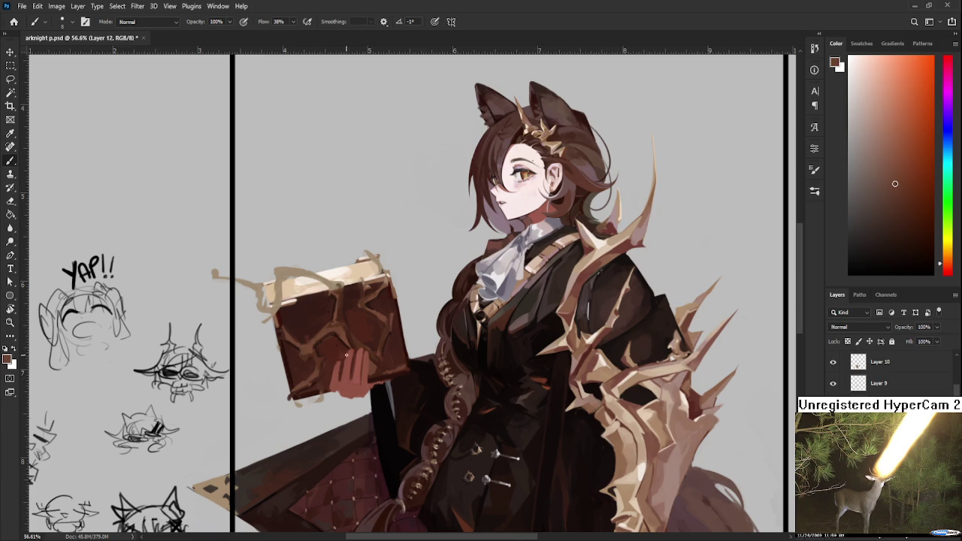
Work the cover toward its lower edge with lighter reds and darker browns sampled there
{"action": "left_click", "coordinate": [339, 330], "text": "alt"}
{"action": "left_click", "coordinate": [334, 317], "text": "alt"}
{"action": "left_click", "coordinate": [311, 381], "text": "alt"}
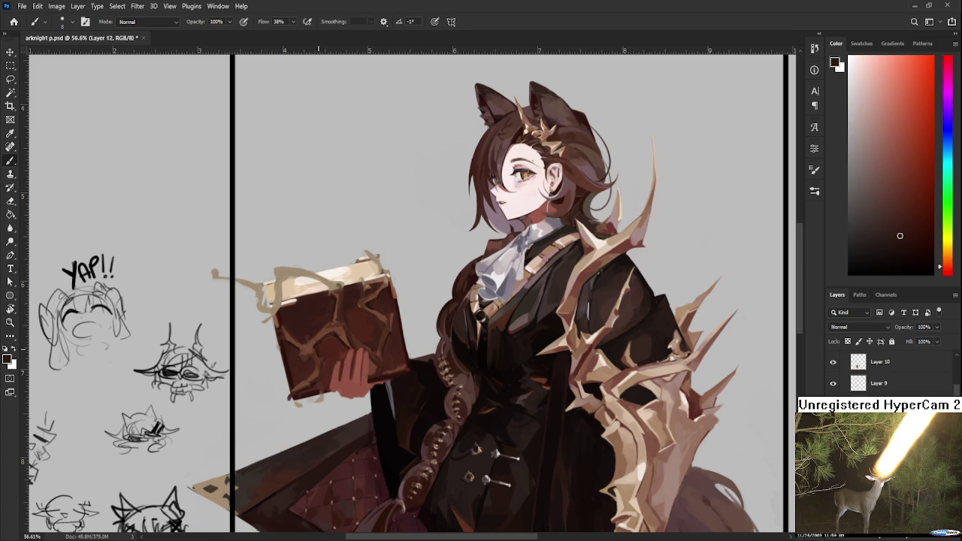
{"action": "left_click", "coordinate": [338, 331], "text": "alt"}
{"action": "left_click", "coordinate": [346, 338], "text": "alt"}
{"action": "left_click_drag", "start_coordinate": [386, 309], "coordinate": [379, 293]}
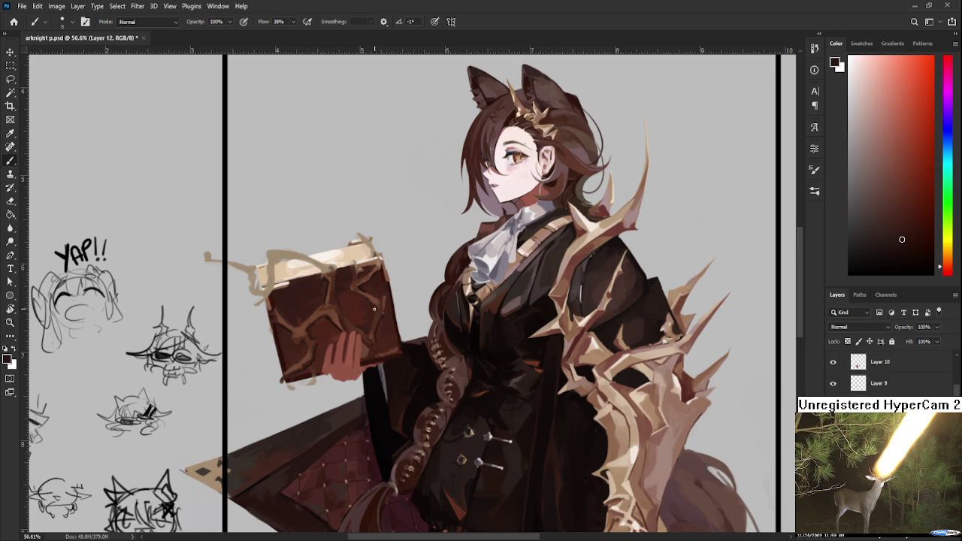
Paint the cover's sampled red-brown around the gold cracks, erasing stray strokes
{"action": "left_click", "coordinate": [333, 316], "text": "alt"}
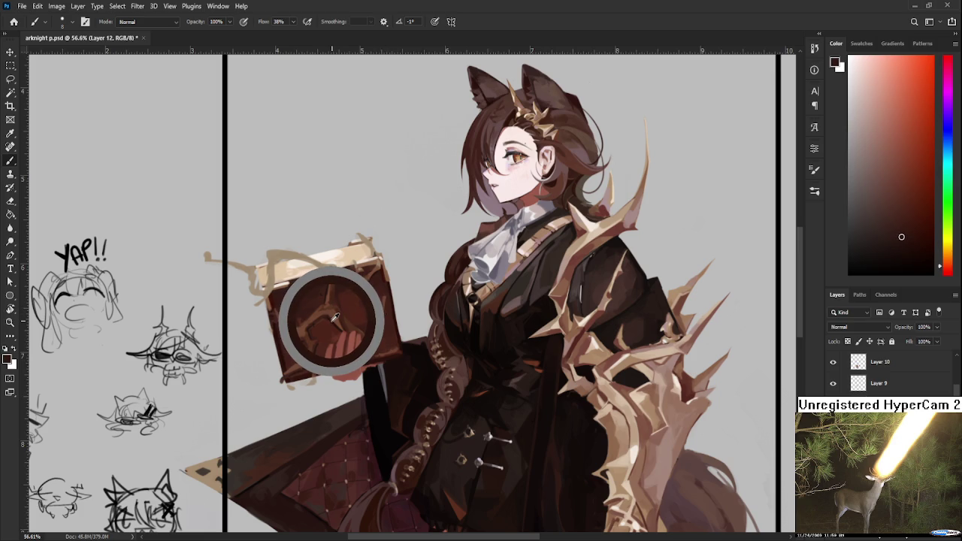
{"action": "left_click_drag", "start_coordinate": [336, 317], "coordinate": [353, 316]}
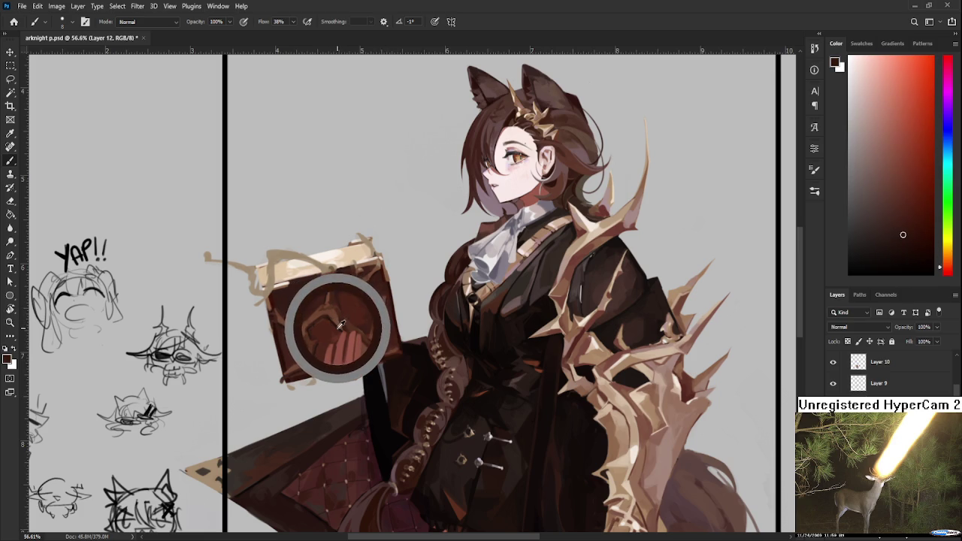
{"action": "mouse_move", "coordinate": [344, 311]}
{"action": "left_mouse_down"}
{"action": "mouse_move", "coordinate": [406, 400]}
{"action": "mouse_move", "coordinate": [395, 381]}
{"action": "left_mouse_up"}
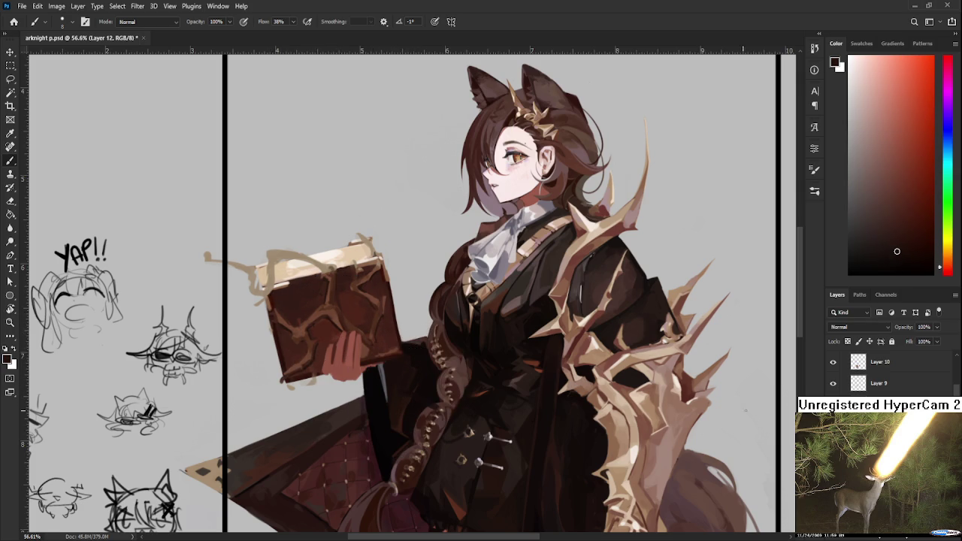
{"action": "key", "text": "e"}
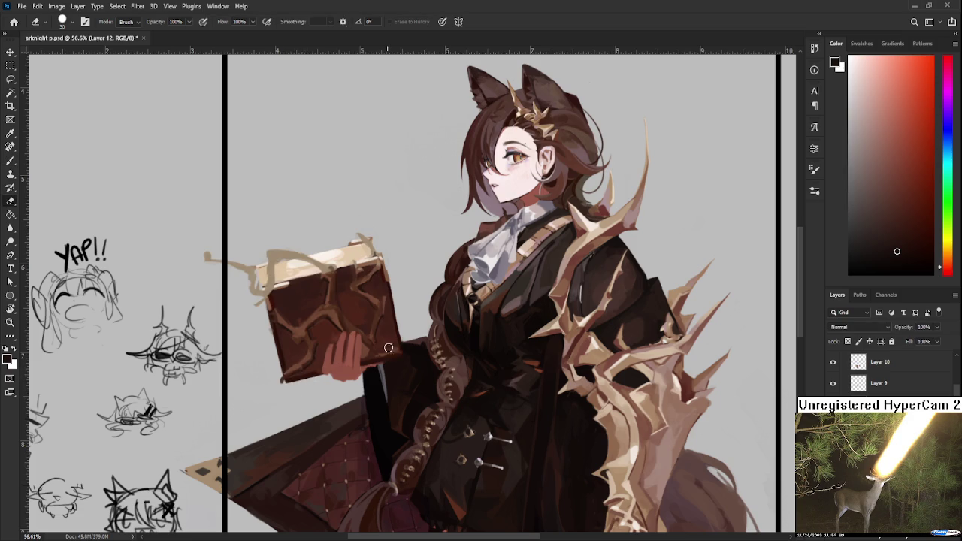
{"action": "key", "text": "b"}
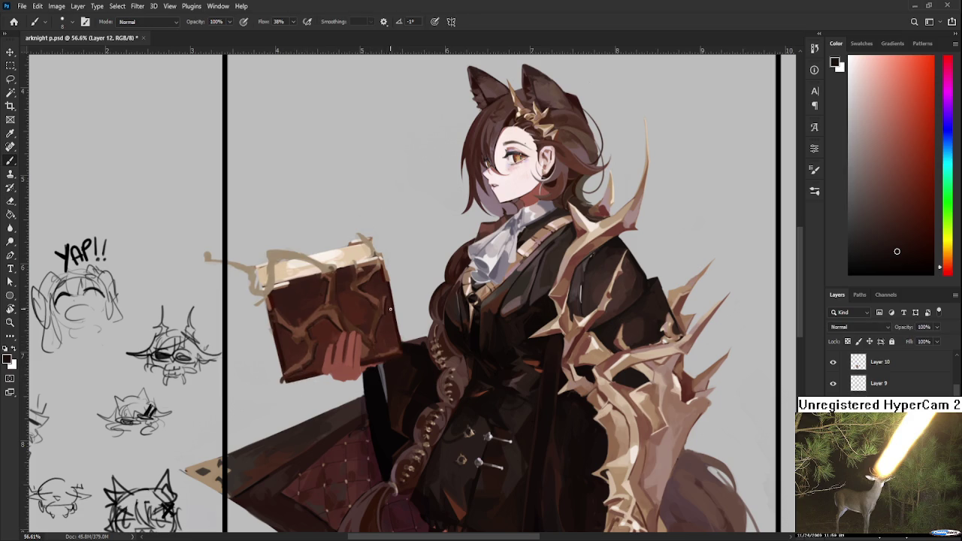
{"action": "left_click", "coordinate": [387, 294], "text": "alt"}
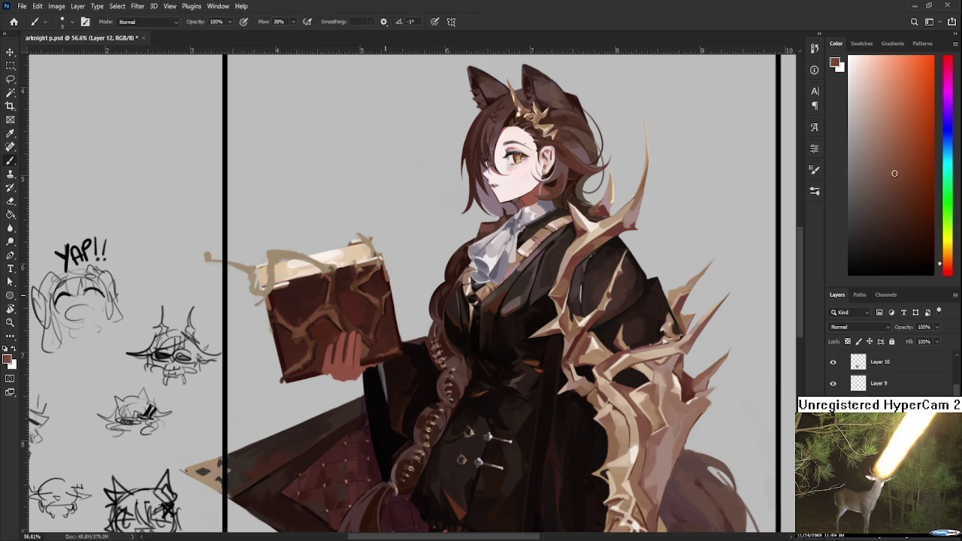
Tidy the book's lower-left corner with the Eraser, then resample the cover colour
{"action": "key", "text": "e"}
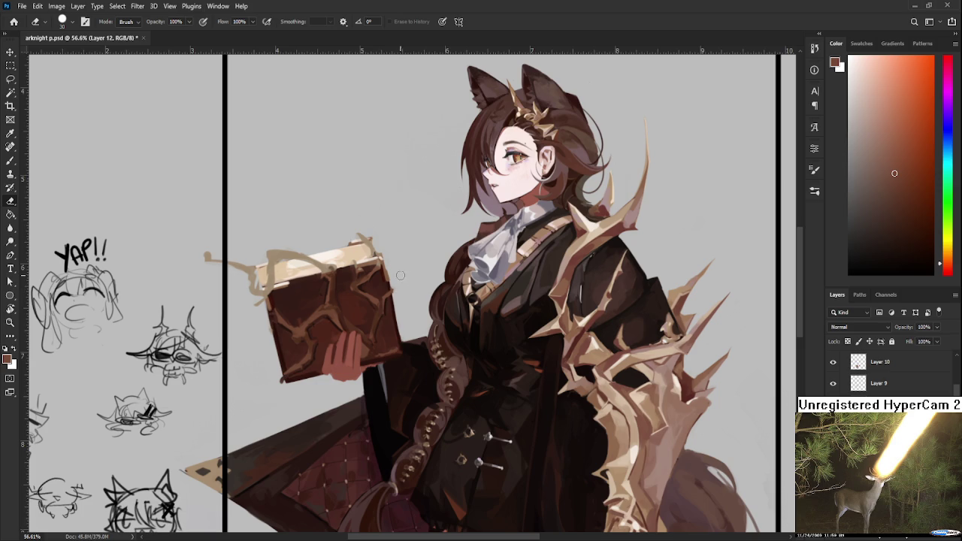
{"action": "key", "text": "b"}
{"action": "left_click_drag", "start_coordinate": [356, 303], "coordinate": [365, 289]}
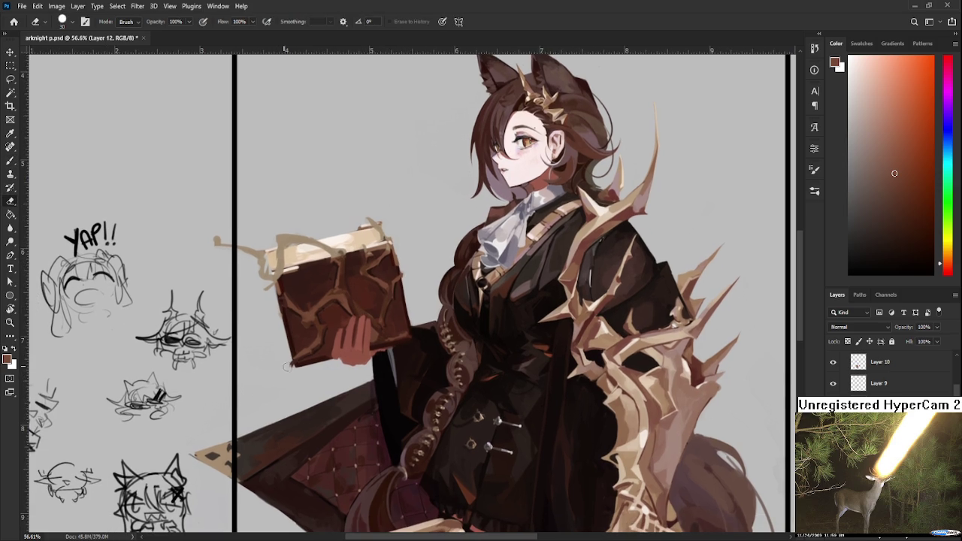
{"action": "left_click_drag", "start_coordinate": [294, 363], "coordinate": [295, 366]}
{"action": "key", "text": "e"}
{"action": "left_click_drag", "start_coordinate": [348, 304], "coordinate": [337, 425]}
{"action": "key", "text": "b"}
{"action": "left_click", "coordinate": [326, 378], "text": "alt"}
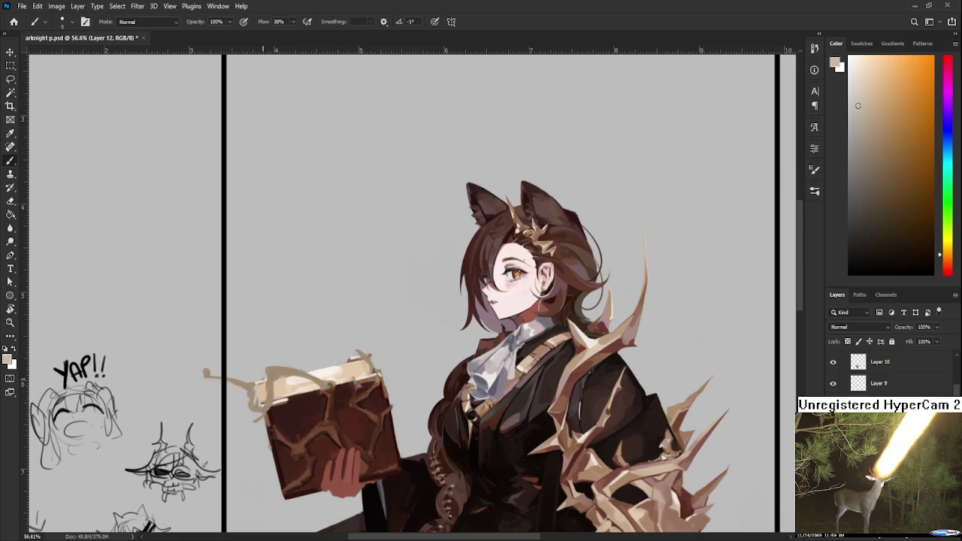
Paint the cream page band along the book's top with tan shades sampled from it
{"action": "left_click", "coordinate": [275, 374], "text": "alt"}
{"action": "left_click", "coordinate": [273, 369], "text": "alt"}
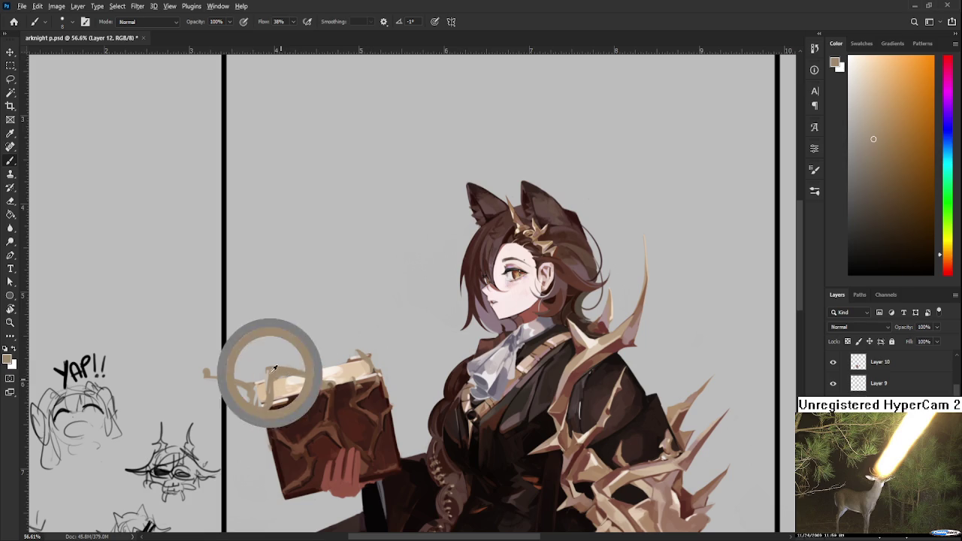
{"action": "left_click", "coordinate": [271, 375], "text": "alt"}
{"action": "left_click", "coordinate": [271, 375], "text": "alt"}
{"action": "left_click", "coordinate": [272, 373], "text": "alt"}
{"action": "left_click", "coordinate": [274, 371], "text": "alt"}
{"action": "left_click", "coordinate": [276, 370], "text": "alt"}
{"action": "left_click", "coordinate": [269, 369], "text": "alt"}
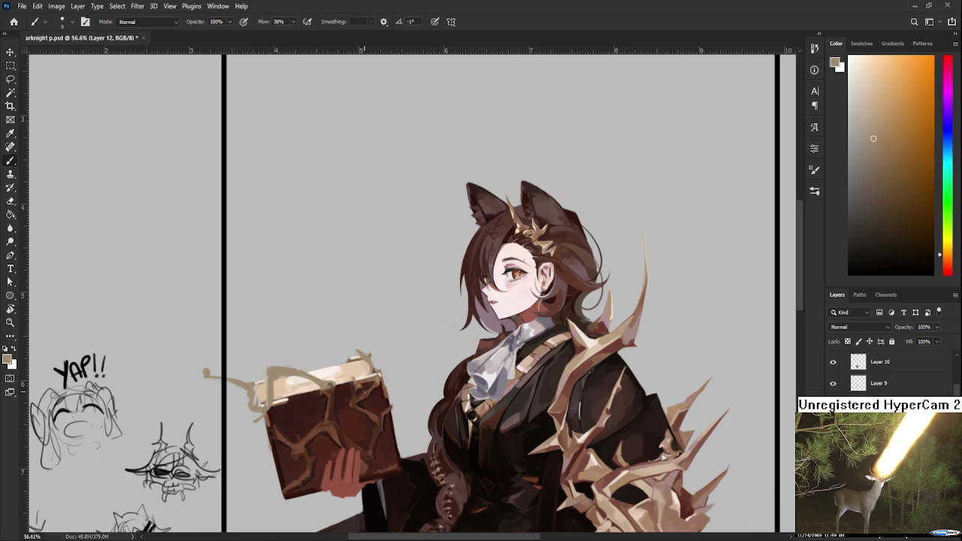
Add a dark red-brown stroke from the cover onto the page band
{"action": "left_click", "coordinate": [330, 386], "text": "alt"}
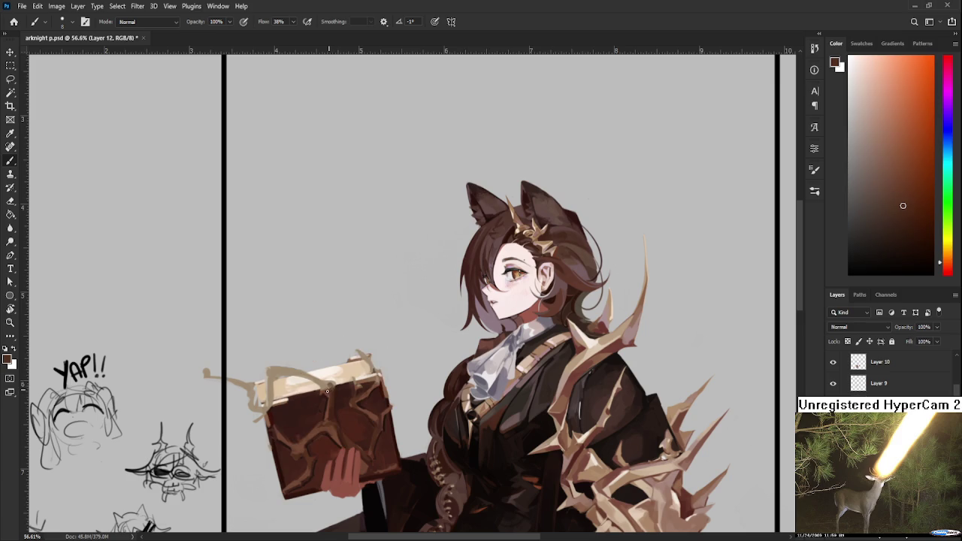
{"action": "left_click", "coordinate": [329, 388], "text": "alt"}
{"action": "left_click_drag", "start_coordinate": [268, 378], "coordinate": [278, 360]}
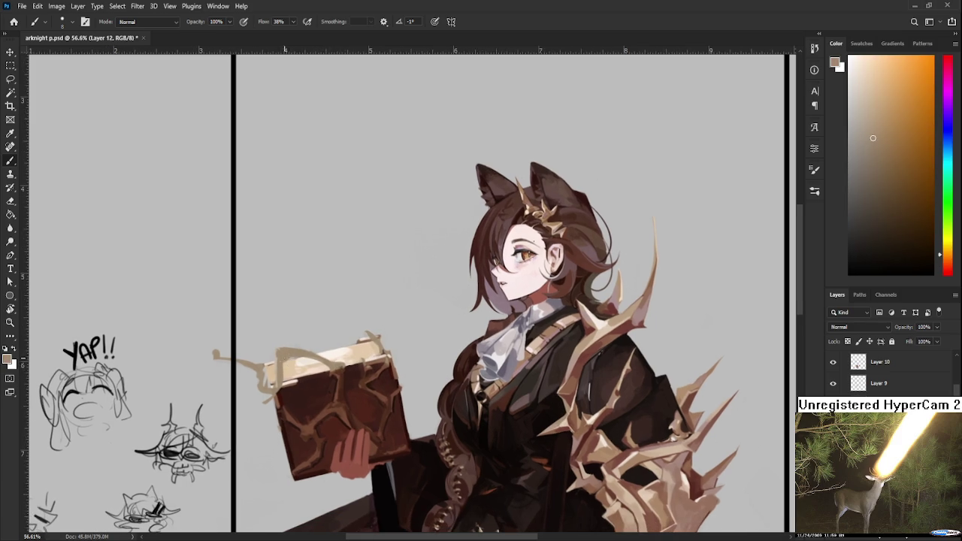
Paint dark red-brown from the cover near the hand, erase stray paint, and zoom out
{"action": "left_click", "coordinate": [278, 361], "text": "alt"}
{"action": "left_click", "coordinate": [296, 406], "text": "alt"}
{"action": "left_click", "coordinate": [294, 410], "text": "alt"}
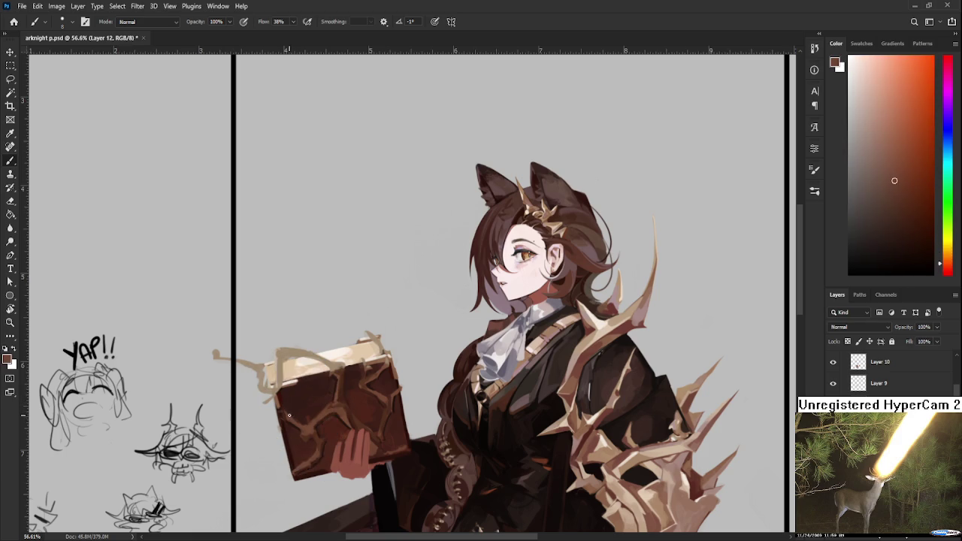
{"action": "left_click", "coordinate": [306, 421], "text": "alt"}
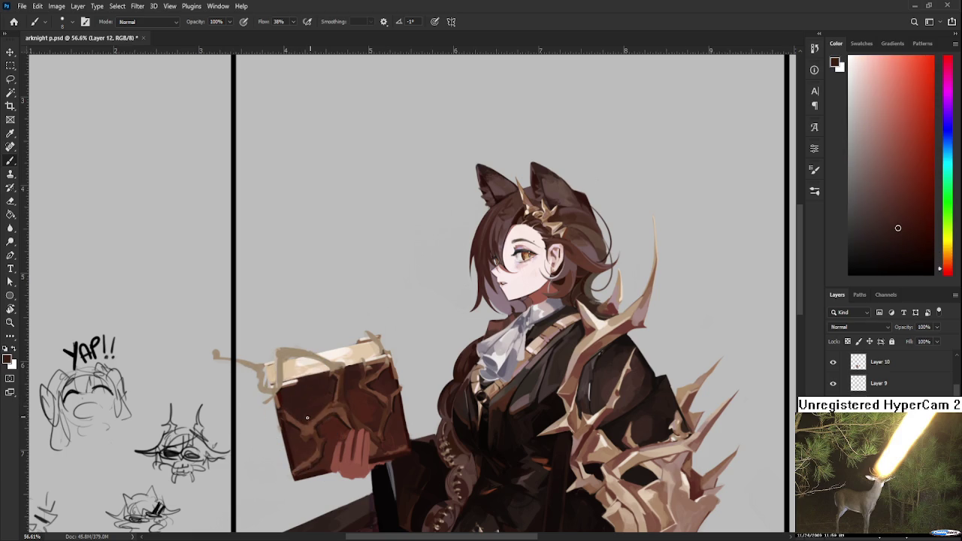
{"action": "key", "text": "e"}
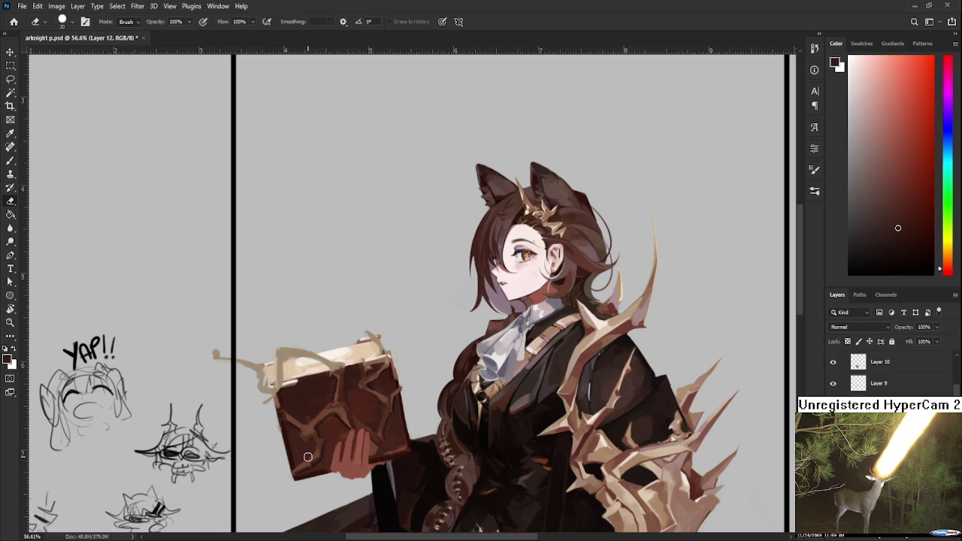
{"action": "scroll", "coordinate": [308, 456], "scroll_direction": "down", "scroll_amount": 1}
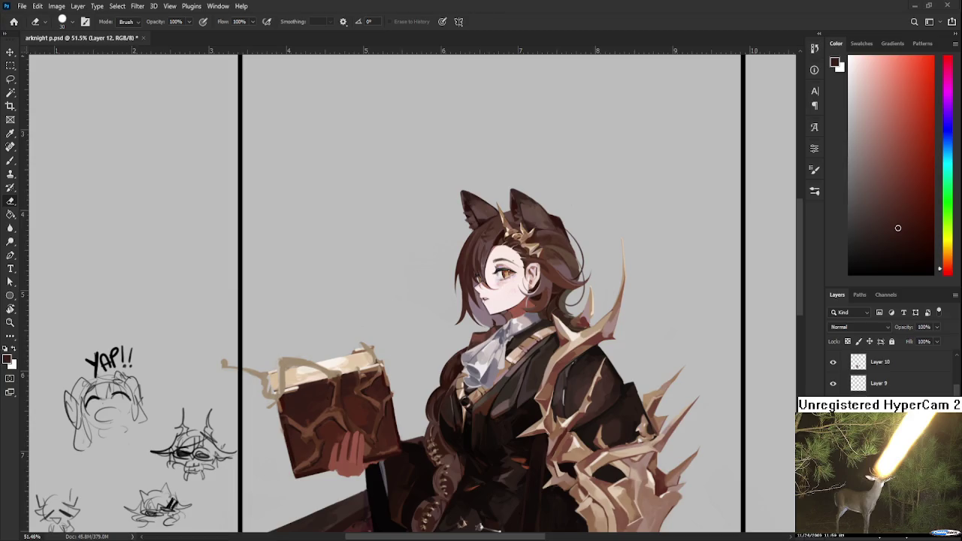
Paint the cover with darker browns sampled from it
{"action": "key", "text": "b"}
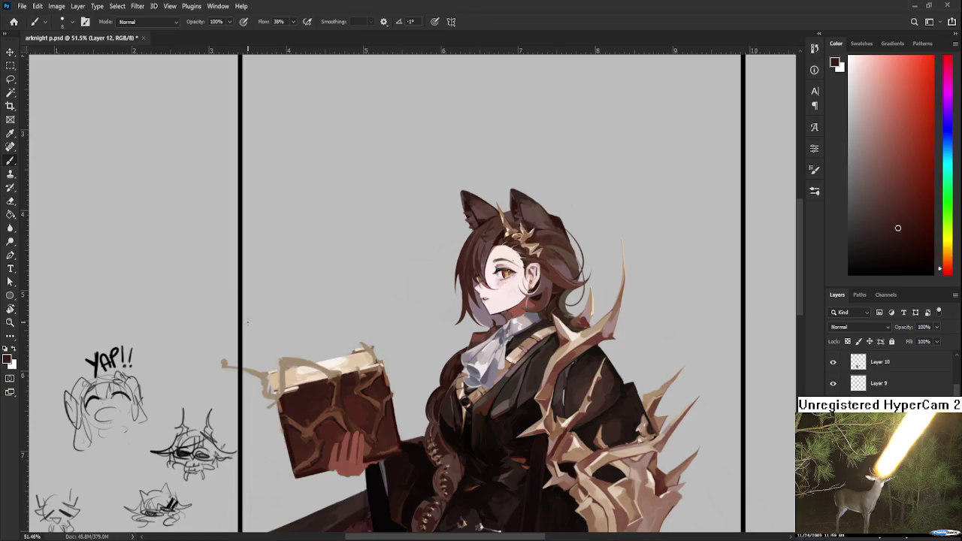
{"action": "left_click", "coordinate": [293, 415], "text": "alt"}
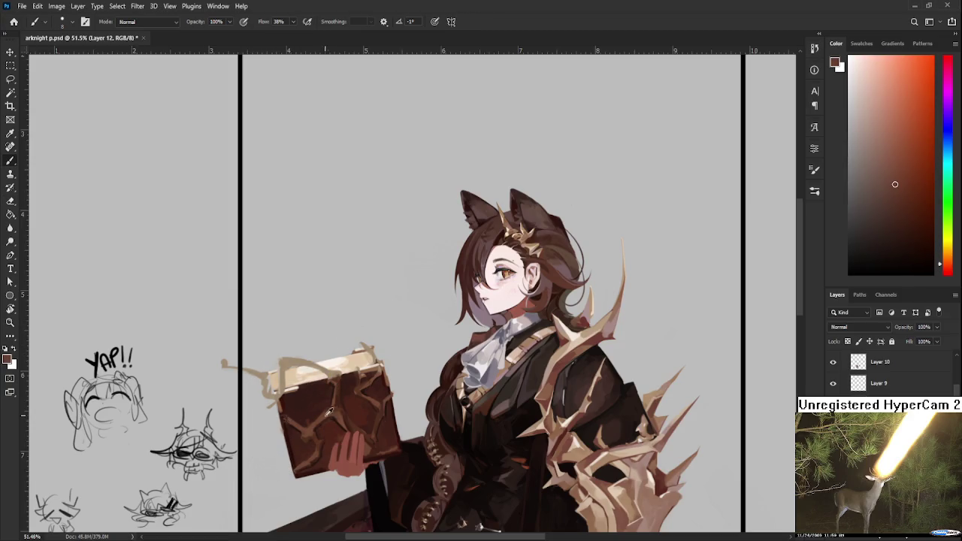
{"action": "left_click", "coordinate": [336, 383], "text": "alt"}
{"action": "left_click", "coordinate": [334, 394], "text": "alt"}
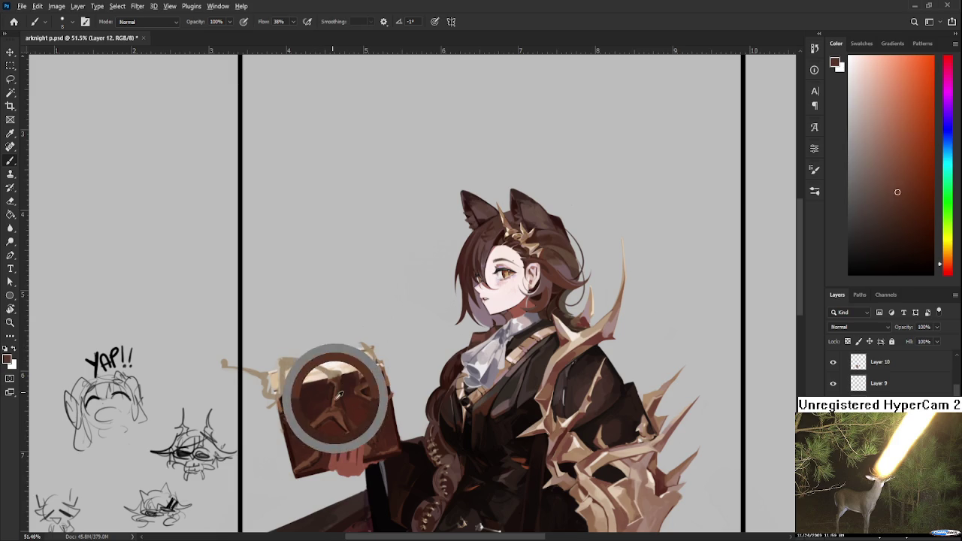
{"action": "left_click_drag", "start_coordinate": [344, 421], "coordinate": [344, 422]}
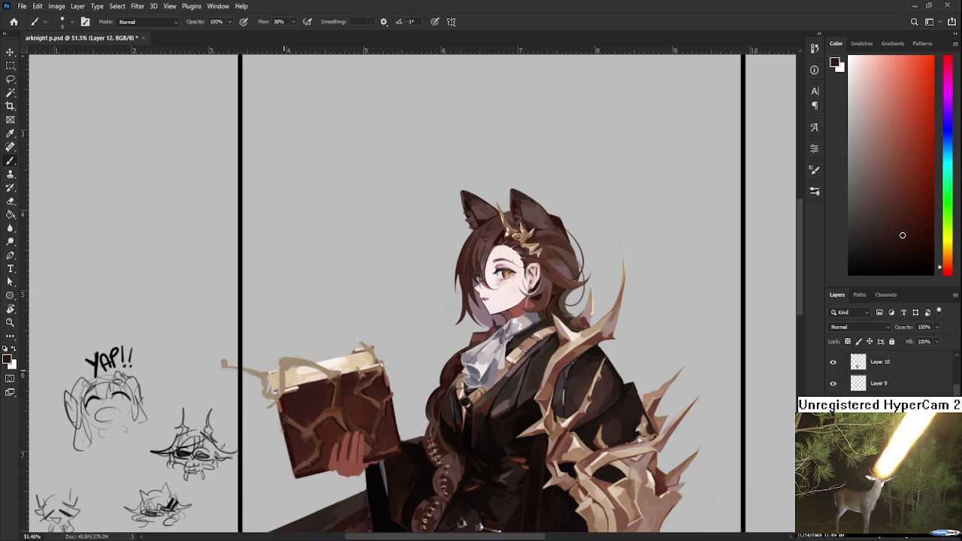
Switch between pale page tans and cover red-browns, ending with a light tan foreground
{"action": "left_click", "coordinate": [284, 364], "text": "alt"}
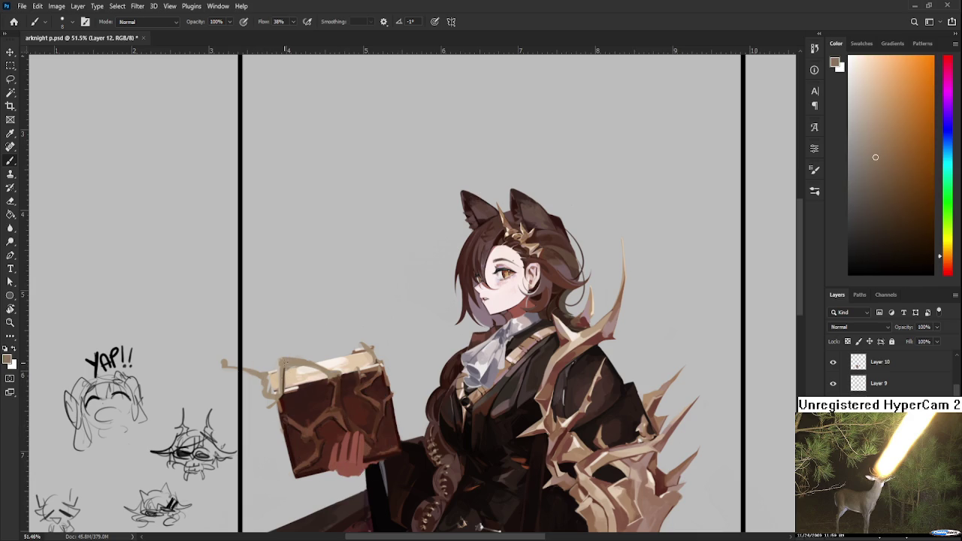
{"action": "left_click", "coordinate": [286, 365], "text": "alt"}
{"action": "left_click", "coordinate": [288, 362], "text": "alt"}
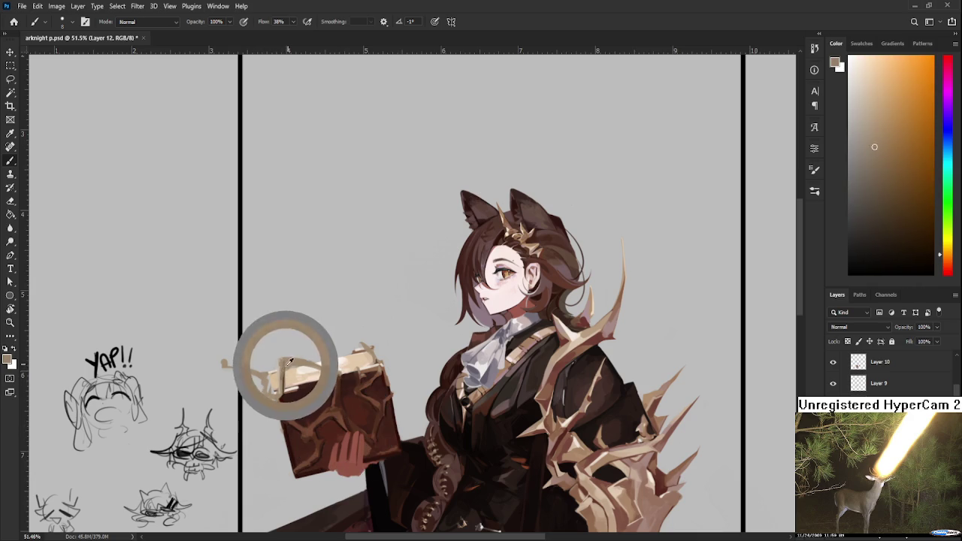
{"action": "left_click", "coordinate": [290, 363], "text": "alt"}
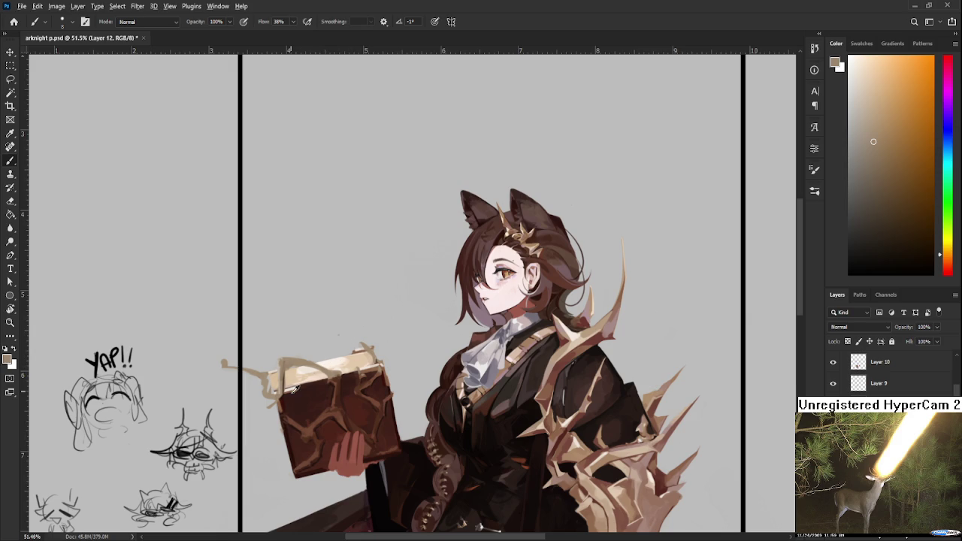
{"action": "left_click", "coordinate": [336, 422], "text": "alt"}
{"action": "left_click", "coordinate": [340, 420], "text": "alt"}
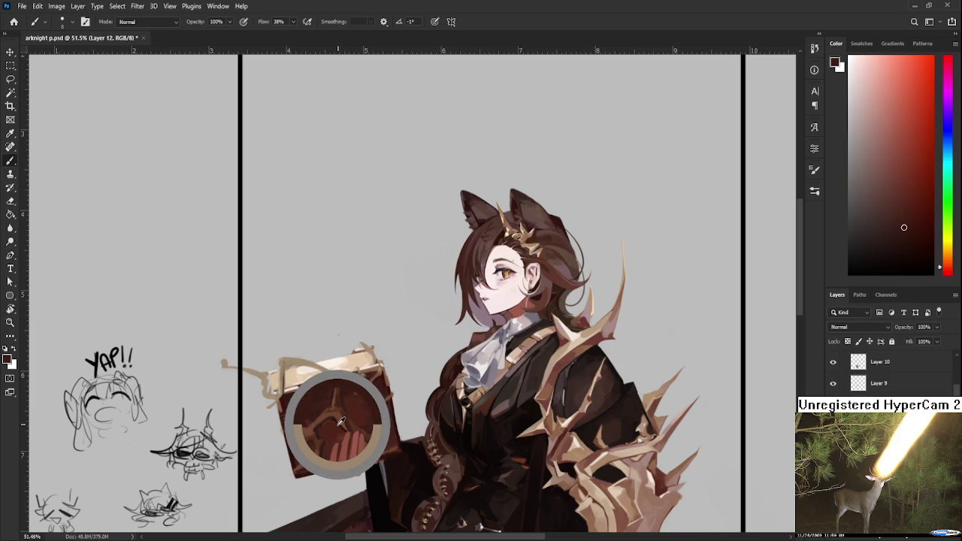
{"action": "left_click", "coordinate": [343, 415], "text": "alt"}
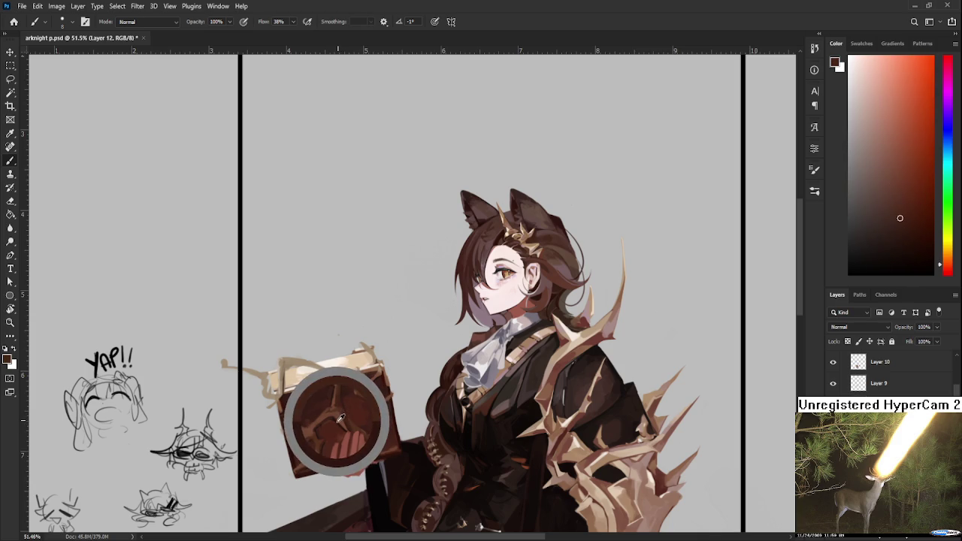
{"action": "left_click", "coordinate": [287, 366], "text": "alt"}
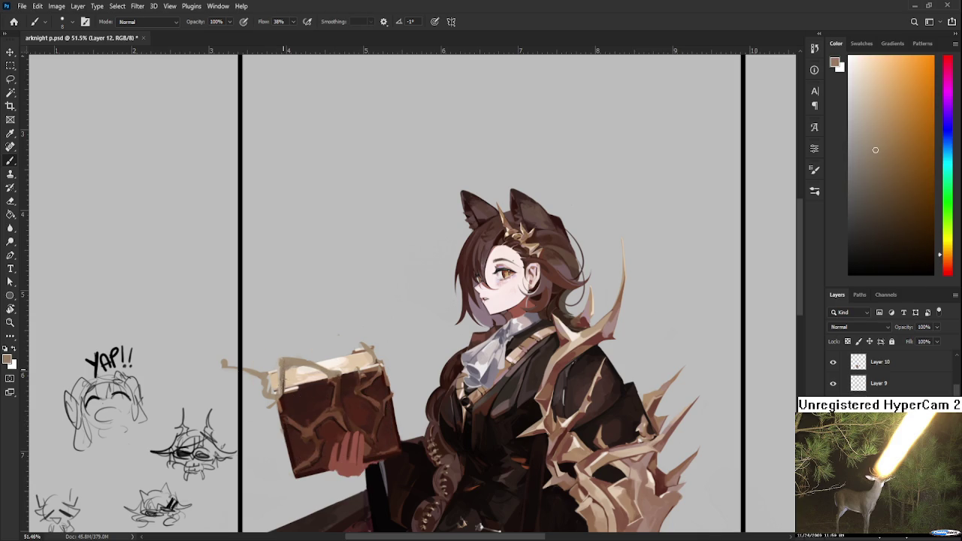
{"action": "scroll", "coordinate": [291, 354], "scroll_direction": "down", "scroll_amount": 2, "text": "alt"}
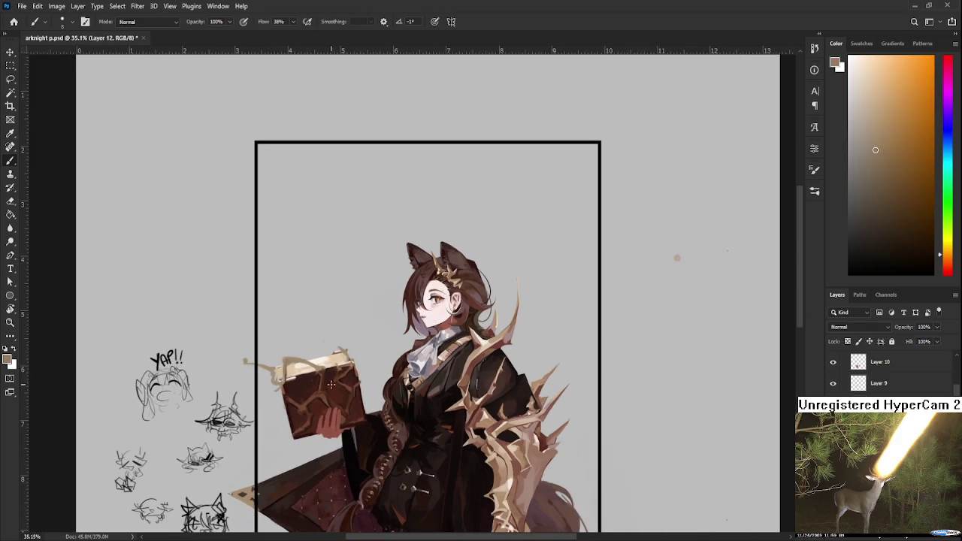
Enlarge the brush to size 15 and paint darker brown marks along the book's top edge
{"action": "left_click", "coordinate": [477, 319], "text": "alt"}
{"action": "scroll", "coordinate": [266, 387], "scroll_direction": "up", "scroll_amount": 2, "text": "alt"}
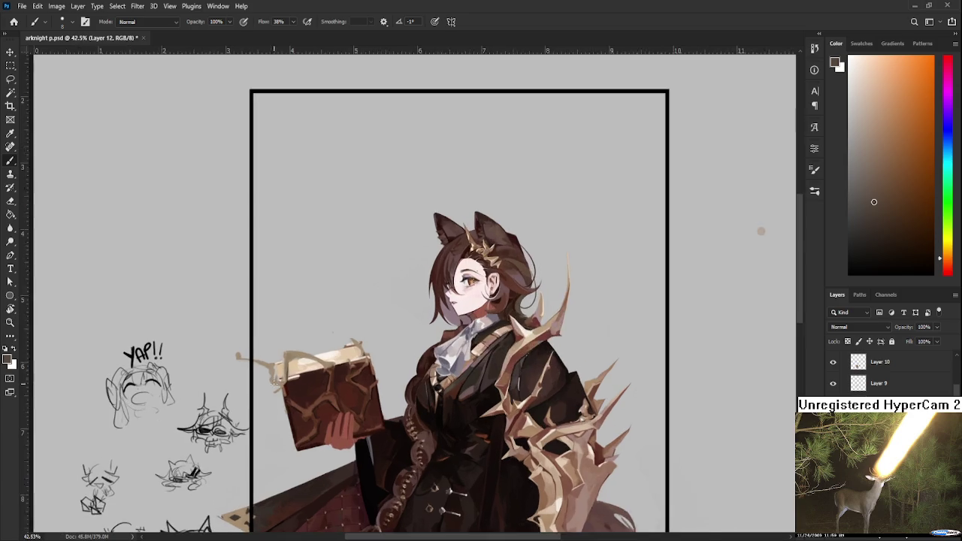
{"action": "key", "text": "bracketright"}
{"action": "key", "text": "bracketright"}
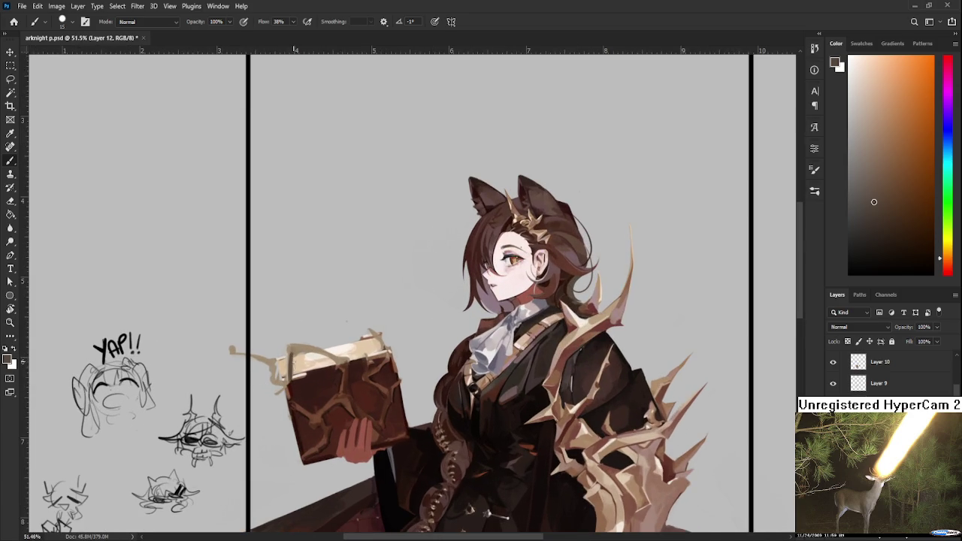
{"action": "left_click", "coordinate": [289, 347], "text": "alt"}
{"action": "left_click", "coordinate": [318, 350], "text": "alt"}
{"action": "key", "text": "e"}
{"action": "key", "text": "b"}
{"action": "left_click", "coordinate": [307, 349], "text": "alt"}
{"action": "left_click", "coordinate": [313, 347], "text": "alt"}
{"action": "left_click_drag", "start_coordinate": [325, 356], "coordinate": [339, 361]}
Sample the book's red-brown and light tan edge tones for the vine
{"action": "left_click", "coordinate": [340, 374], "text": "alt"}
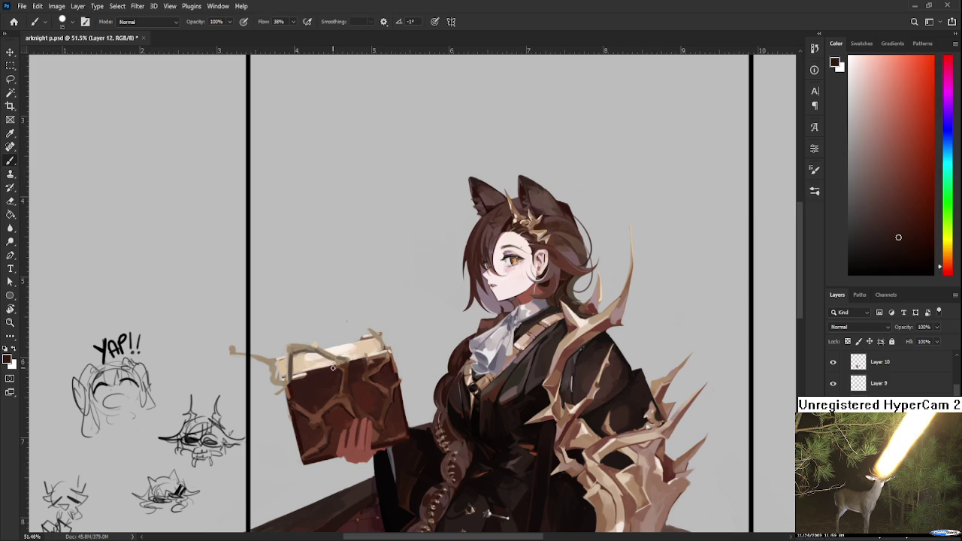
{"action": "left_click", "coordinate": [342, 371], "text": "alt"}
{"action": "scroll", "coordinate": [348, 374], "scroll_direction": "down", "scroll_amount": 2}
{"action": "scroll", "coordinate": [346, 368], "scroll_direction": "up", "scroll_amount": 2}
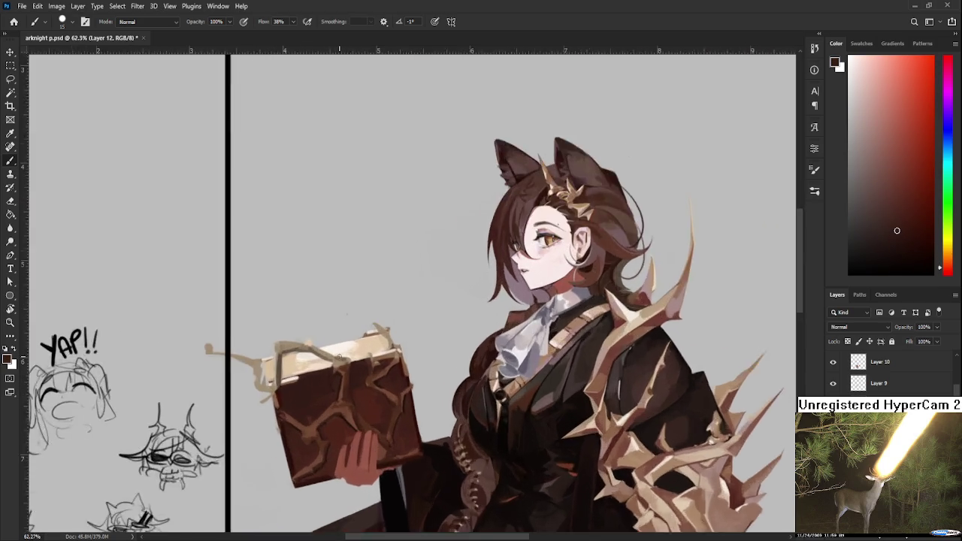
{"action": "scroll", "coordinate": [342, 361], "scroll_direction": "up", "scroll_amount": 2}
{"action": "scroll", "coordinate": [338, 354], "scroll_direction": "up", "scroll_amount": 2}
{"action": "left_click", "coordinate": [242, 335], "text": "alt"}
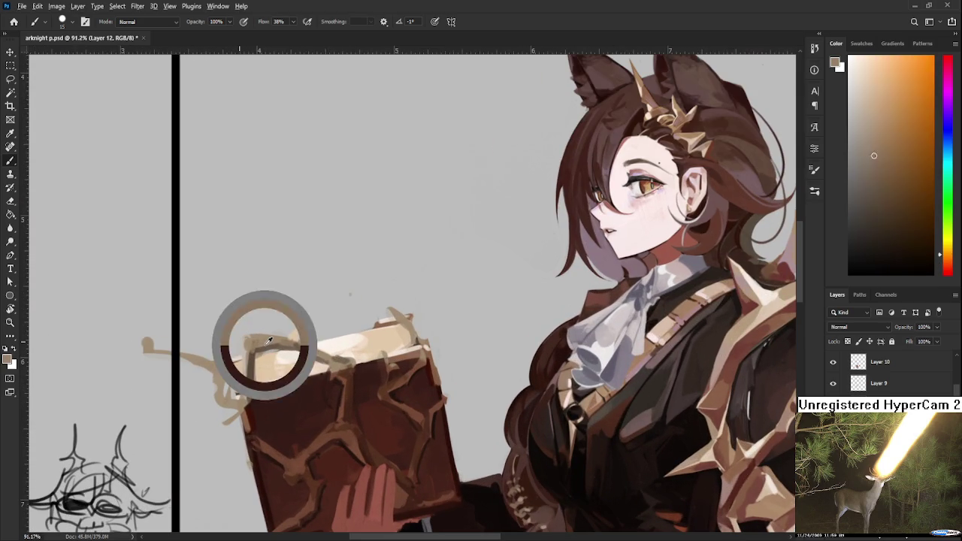
{"action": "scroll", "coordinate": [297, 314], "scroll_direction": "down", "scroll_amount": 5}
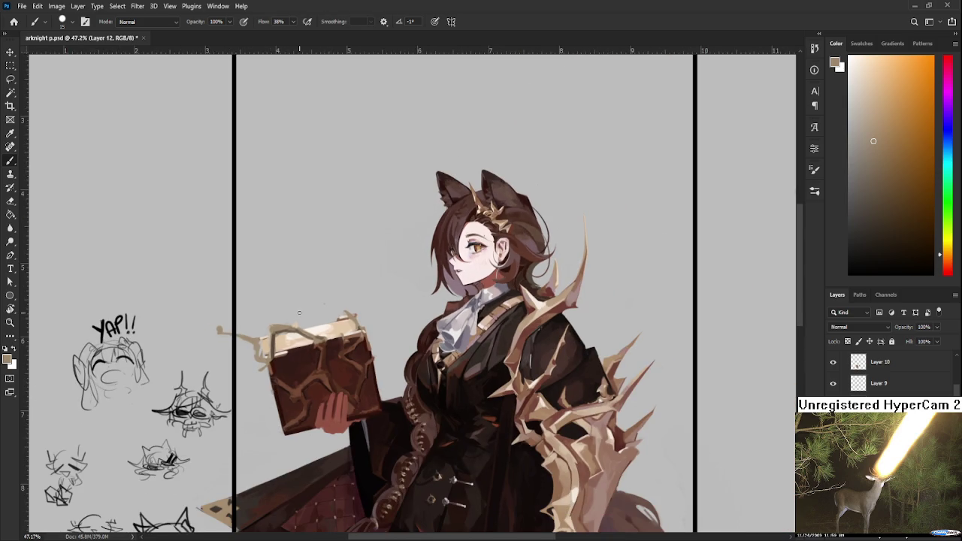
{"action": "left_click", "coordinate": [324, 325], "text": "alt"}
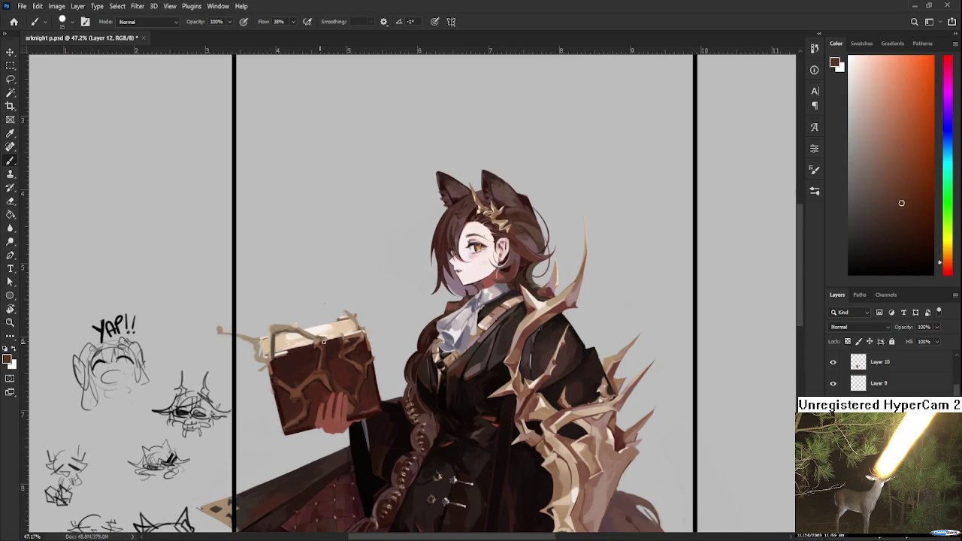
{"action": "left_click", "coordinate": [322, 342], "text": "alt"}
{"action": "left_click", "coordinate": [321, 338], "text": "alt"}
Paint the thin thorny branch in sampled browns and cream, erasing to clean its shape
{"action": "left_click", "coordinate": [257, 359], "text": "alt"}
{"action": "left_click", "coordinate": [275, 347], "text": "alt"}
{"action": "left_click", "coordinate": [273, 349], "text": "alt"}
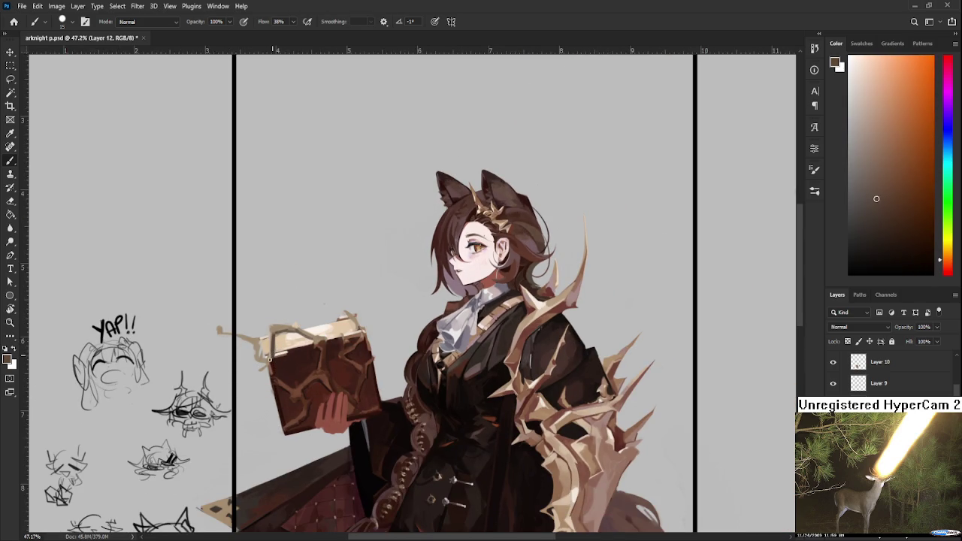
{"action": "key", "text": "e"}
{"action": "key", "text": "b"}
{"action": "left_click", "coordinate": [271, 350], "text": "alt"}
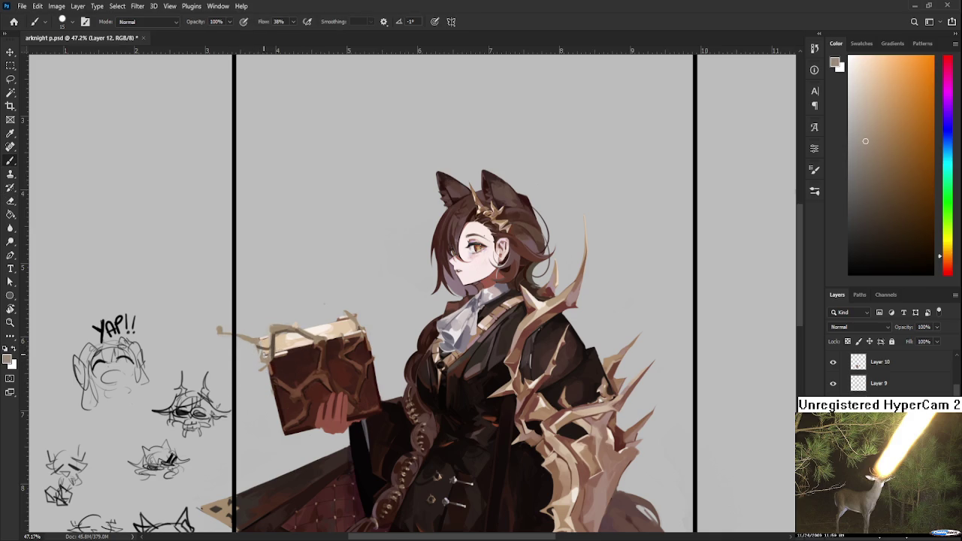
{"action": "left_click", "coordinate": [277, 341], "text": "alt"}
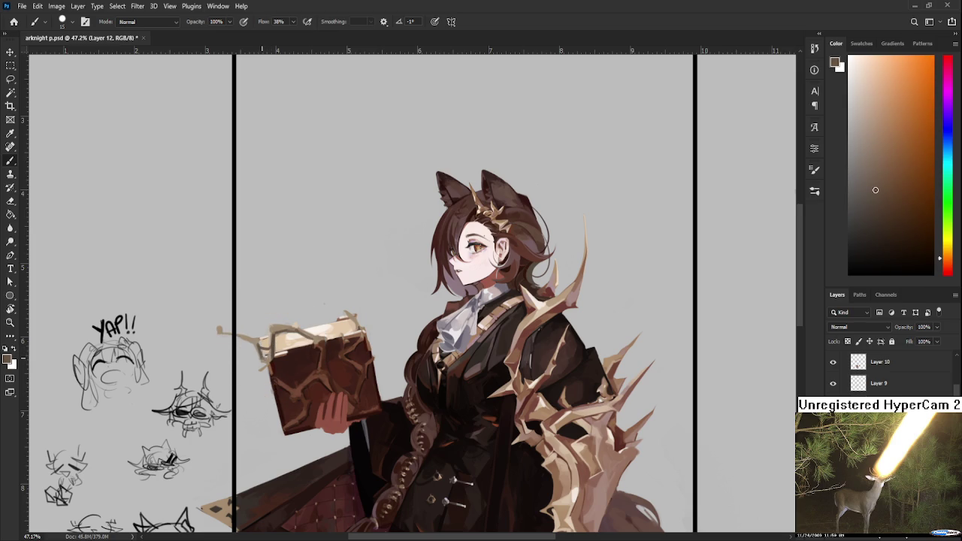
{"action": "left_click", "coordinate": [280, 325], "text": "alt"}
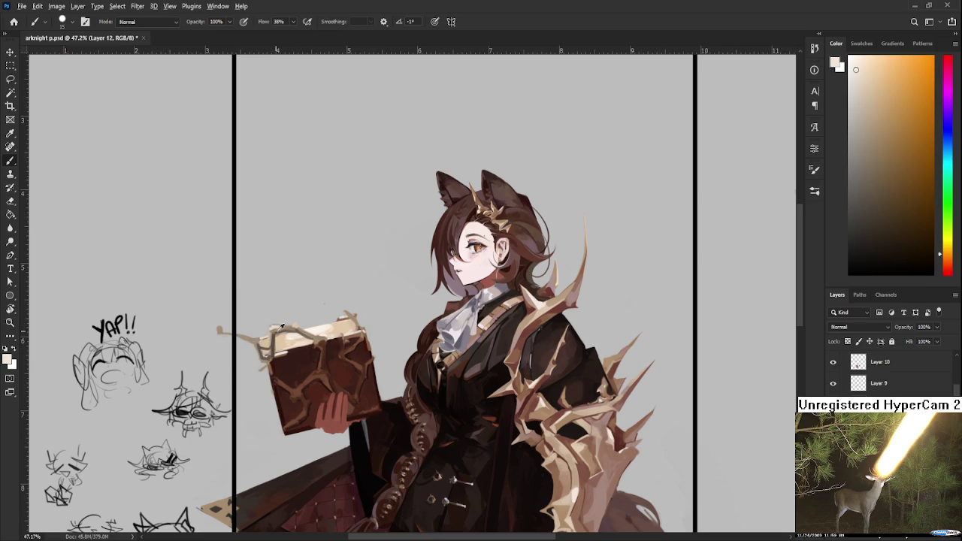
{"action": "left_click", "coordinate": [280, 324], "text": "alt"}
{"action": "left_click", "coordinate": [279, 324], "text": "alt"}
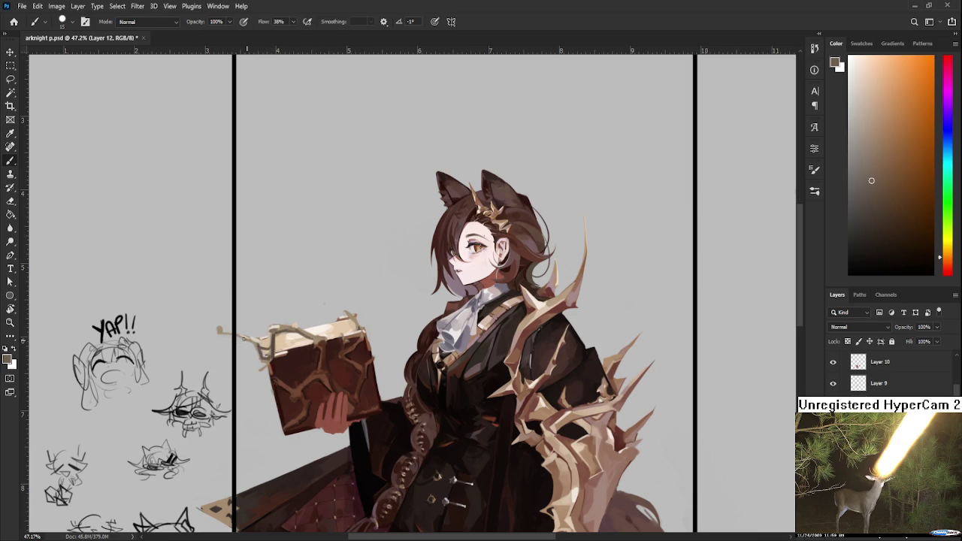
{"action": "key", "text": "e"}
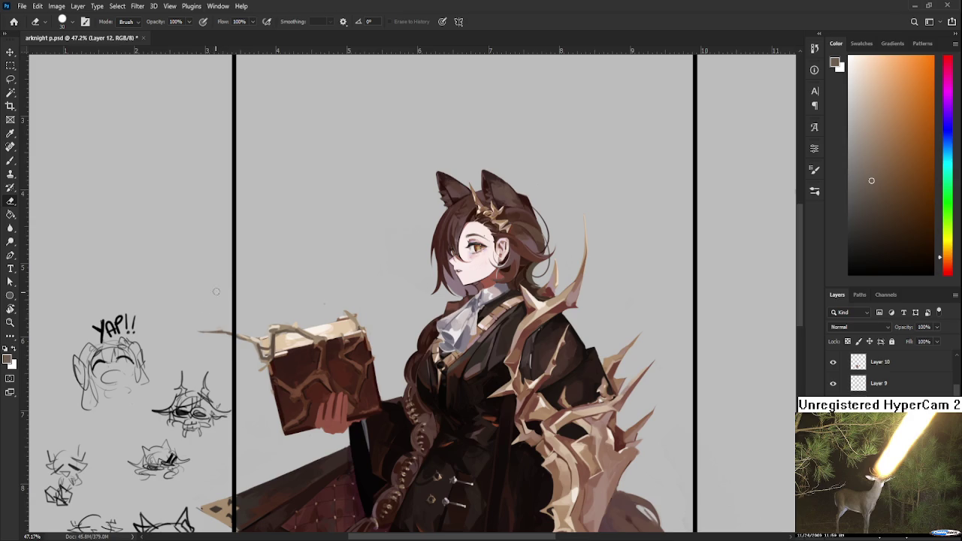
{"action": "scroll", "coordinate": [258, 356], "scroll_direction": "down", "scroll_amount": 1}
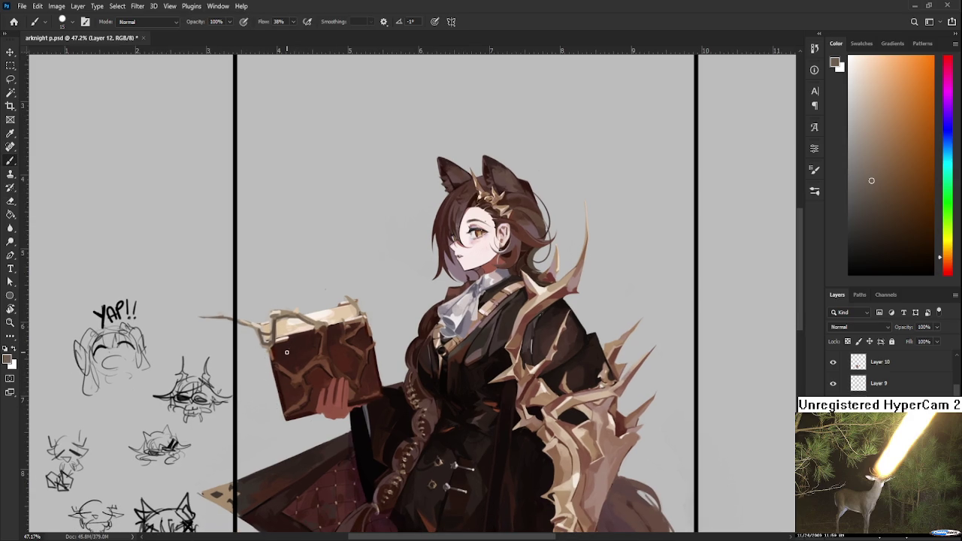
Refine the left cover's gold cracks, alternating eraser and brush with sampled reddish-brown and beige
{"action": "left_click", "coordinate": [298, 370], "text": "alt"}
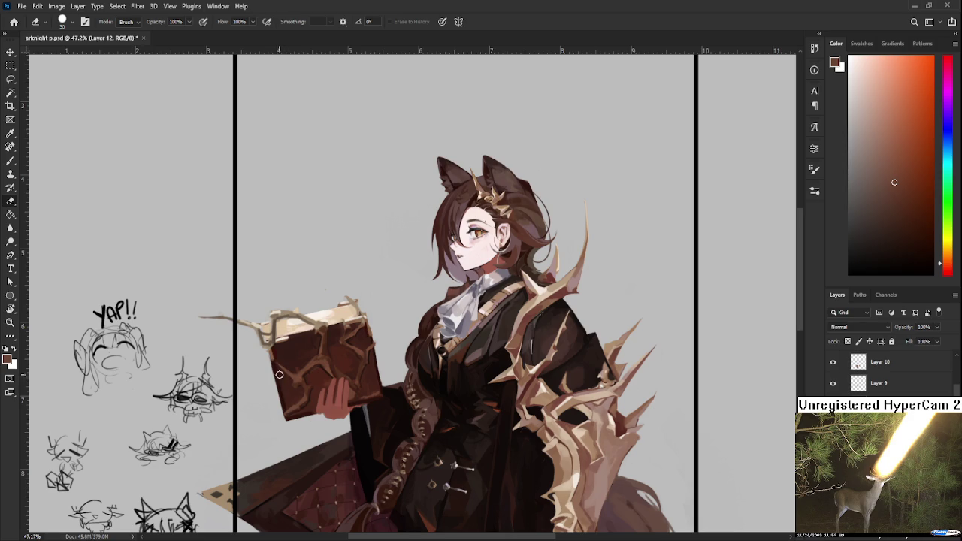
{"action": "key", "text": "b"}
{"action": "left_click", "coordinate": [301, 373], "text": "alt"}
{"action": "key", "text": "e"}
{"action": "key", "text": "b"}
{"action": "left_click", "coordinate": [310, 383], "text": "alt"}
{"action": "left_click_drag", "start_coordinate": [310, 384], "coordinate": [293, 368]}
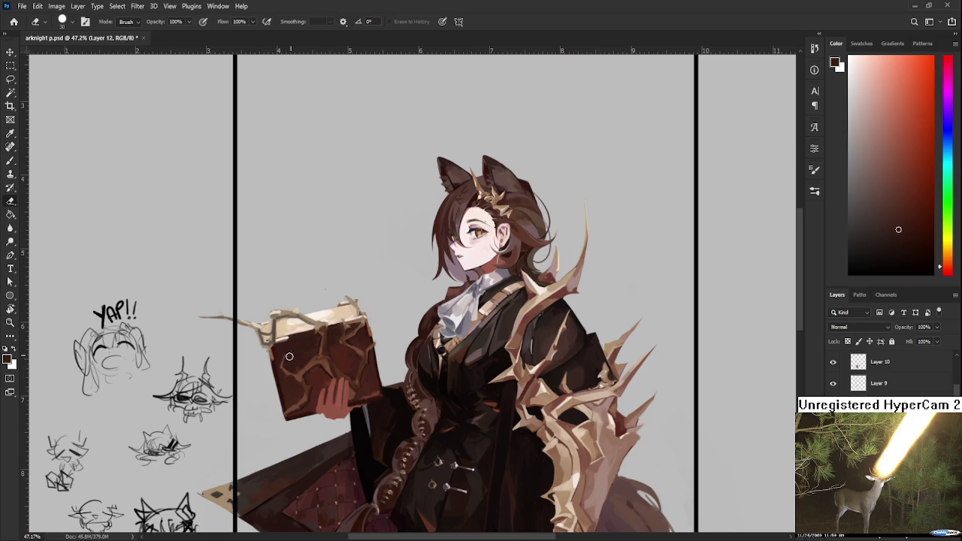
{"action": "left_click", "coordinate": [302, 332], "text": "alt"}
{"action": "left_click_drag", "start_coordinate": [302, 331], "coordinate": [291, 317]}
{"action": "key", "text": "e"}
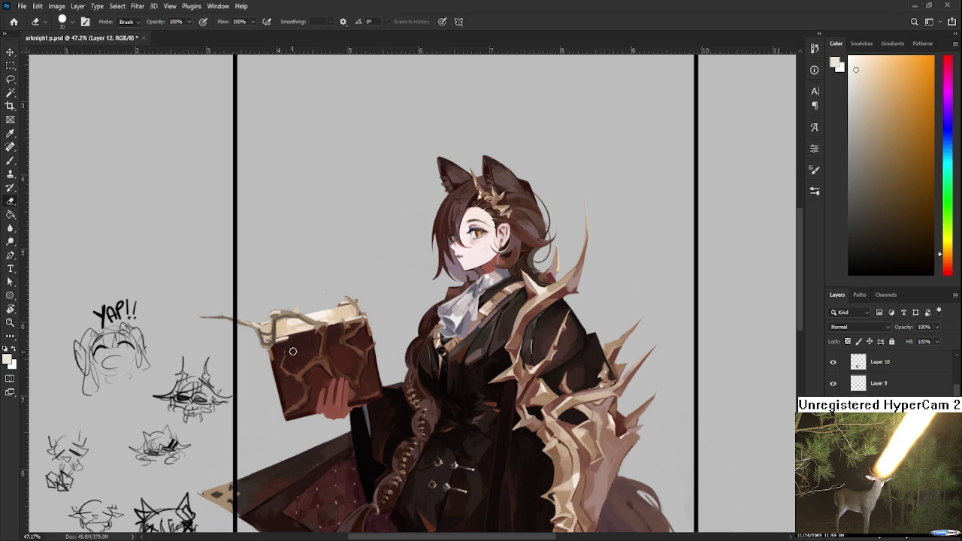
{"action": "key", "text": "b"}
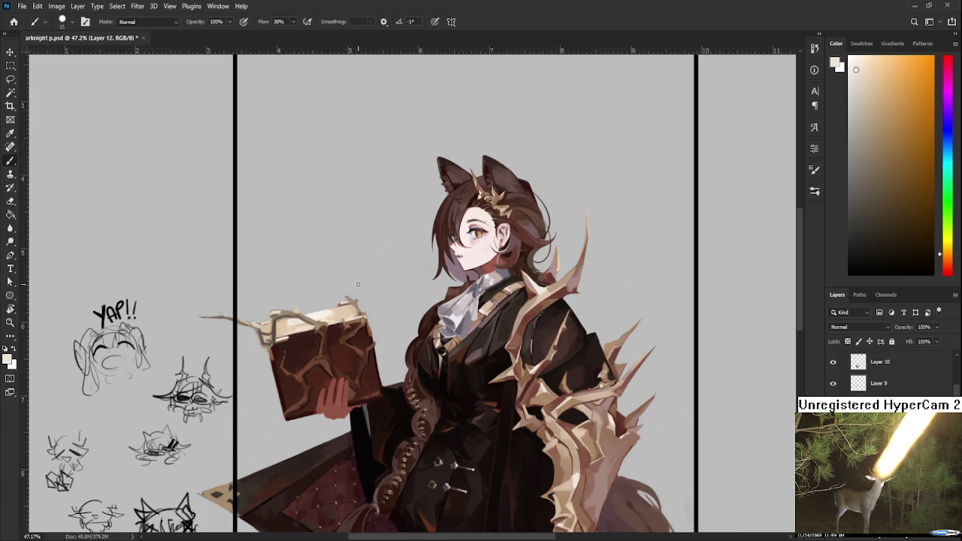
Sample the book edge's colours and erase stray marks along the top edge
{"action": "left_click", "coordinate": [263, 323], "text": "alt"}
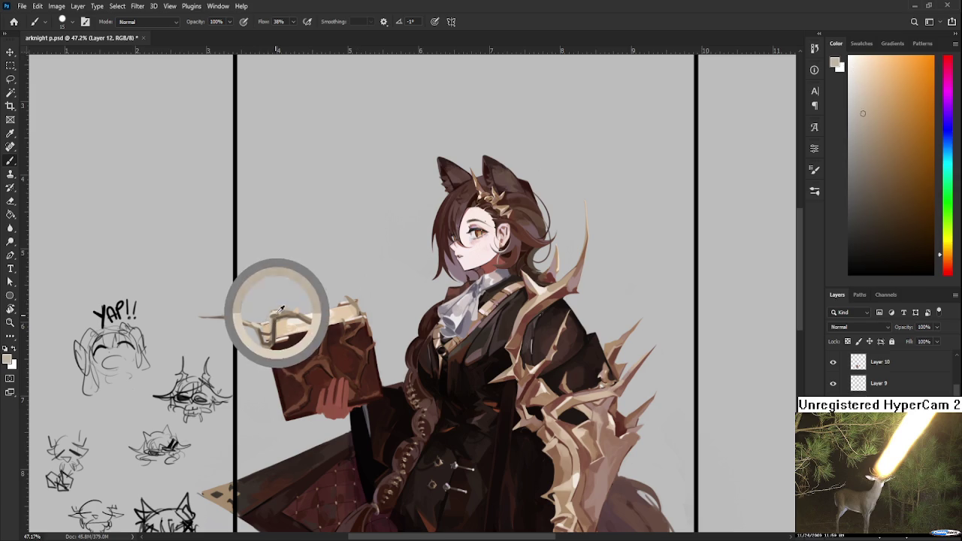
{"action": "left_click", "coordinate": [255, 324], "text": "alt"}
{"action": "left_click", "coordinate": [257, 324], "text": "alt"}
{"action": "left_click", "coordinate": [292, 297], "text": "alt"}
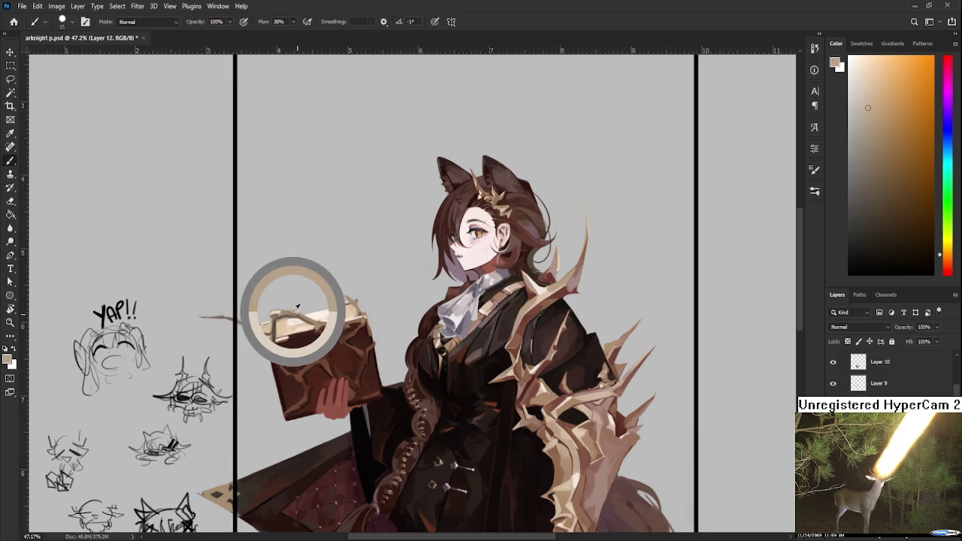
{"action": "key", "text": "e"}
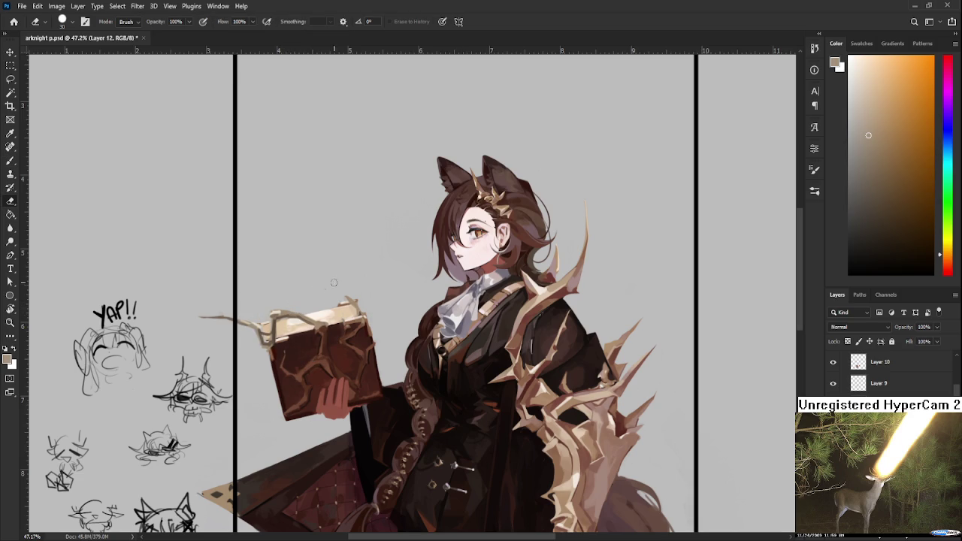
{"action": "key", "text": "b"}
Sample darker and lighter book tones and clean up the top edge with the eraser
{"action": "left_click", "coordinate": [325, 327], "text": "alt"}
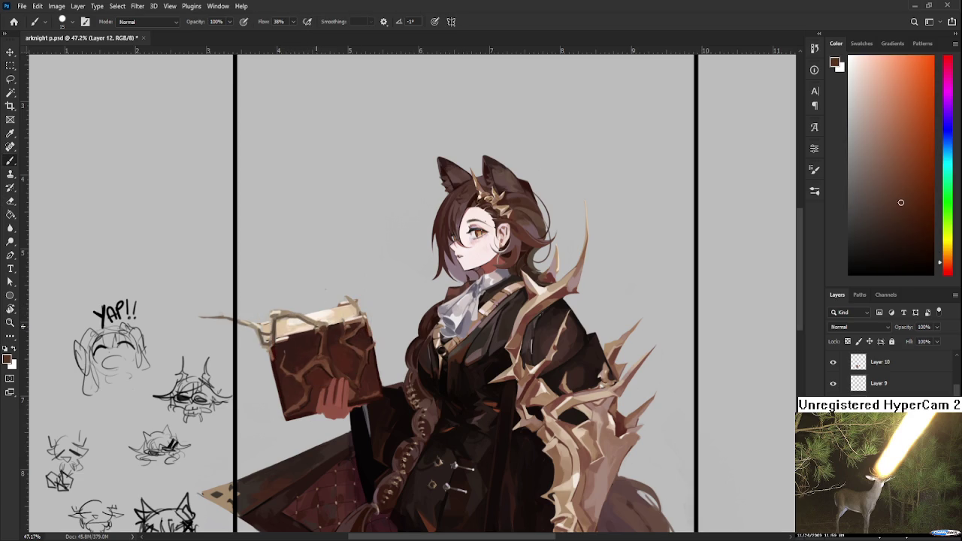
{"action": "left_click", "coordinate": [325, 323], "text": "alt"}
{"action": "left_click", "coordinate": [325, 323], "text": "alt"}
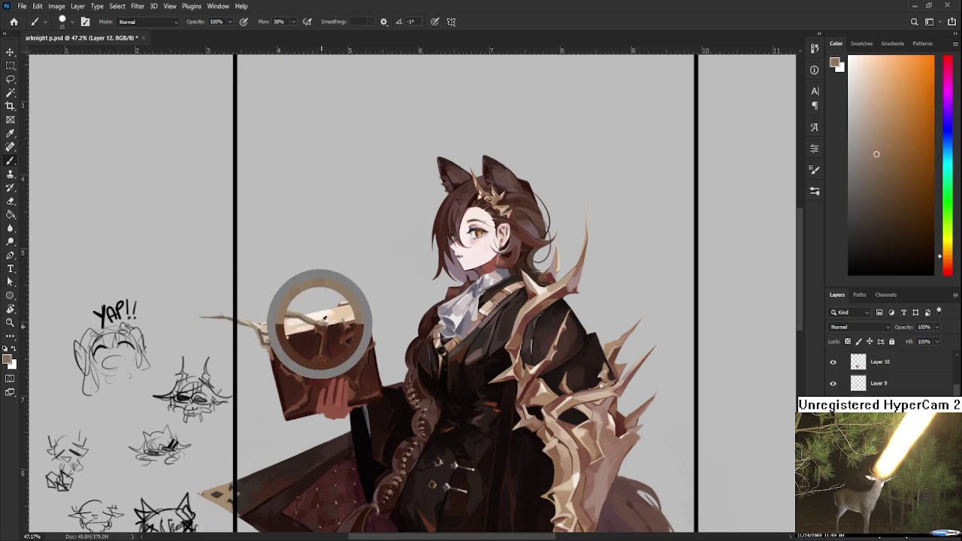
{"action": "left_click", "coordinate": [326, 324], "text": "alt"}
{"action": "left_click", "coordinate": [327, 326], "text": "alt"}
{"action": "left_click", "coordinate": [326, 326], "text": "alt"}
{"action": "left_click", "coordinate": [347, 297], "text": "alt"}
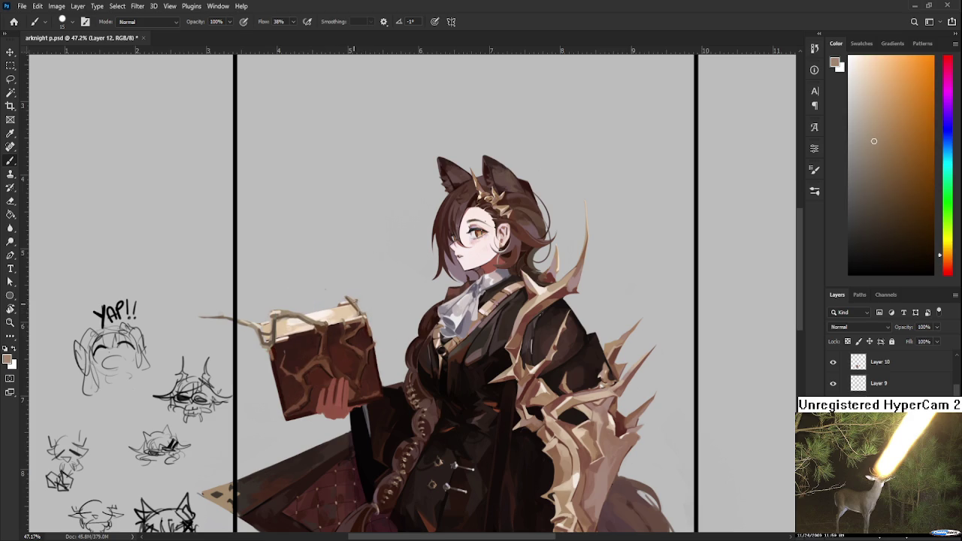
{"action": "key", "text": "e"}
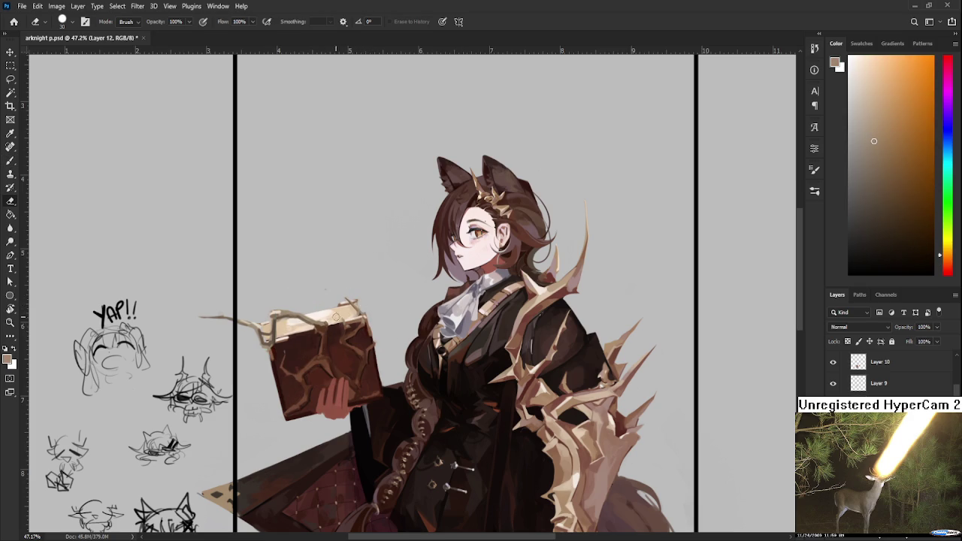
{"action": "key", "text": "b"}
Paint a light highlight stroke on the book's top edge with a pale page tone
{"action": "left_click", "coordinate": [282, 308], "text": "alt"}
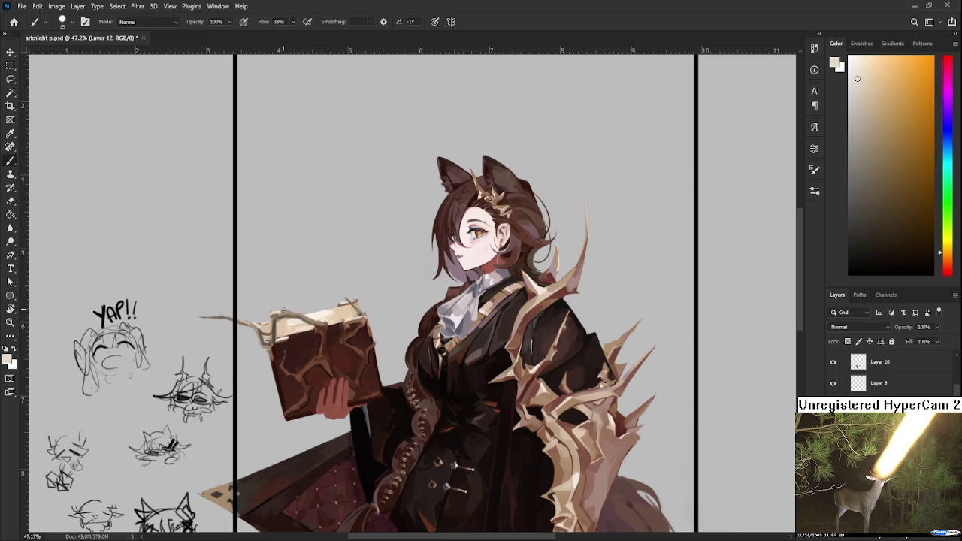
{"action": "left_click", "coordinate": [289, 308], "text": "alt"}
{"action": "left_click", "coordinate": [286, 308], "text": "alt"}
{"action": "left_click", "coordinate": [325, 317], "text": "alt"}
{"action": "left_click_drag", "start_coordinate": [325, 319], "coordinate": [321, 322]}
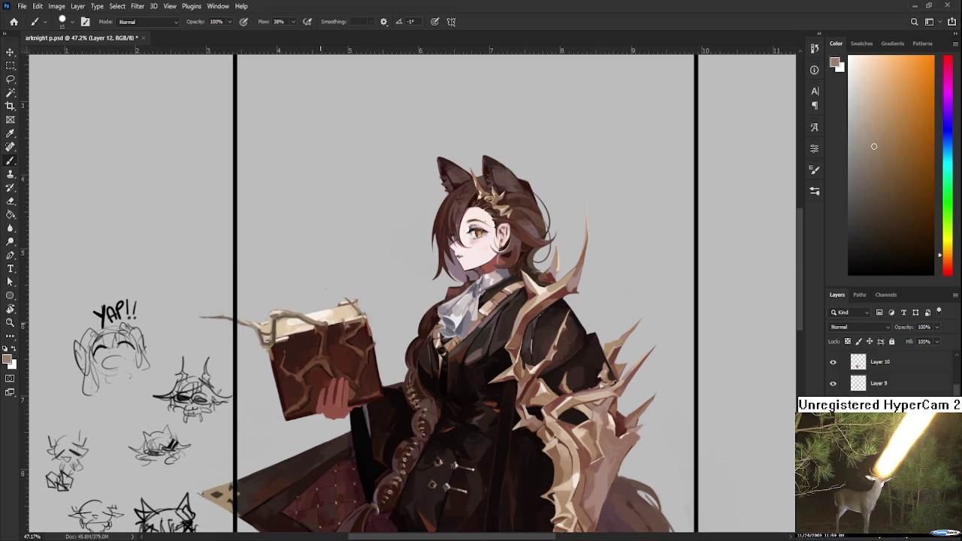
Zoom out to review the whole illustration, then sample the top-left branch's light beige
{"action": "scroll", "coordinate": [339, 317], "scroll_direction": "down", "scroll_amount": 1, "text": "alt"}
{"action": "scroll", "coordinate": [339, 317], "scroll_direction": "down", "scroll_amount": 2, "text": "alt"}
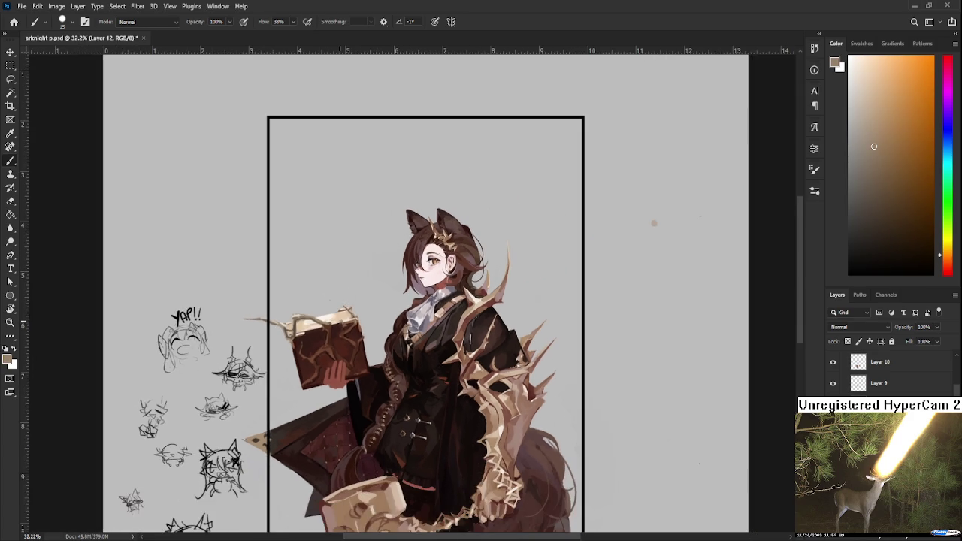
{"action": "scroll", "coordinate": [339, 317], "scroll_direction": "down", "scroll_amount": 1, "text": "alt"}
{"action": "scroll", "coordinate": [348, 334], "scroll_direction": "up", "scroll_amount": 1, "text": "alt"}
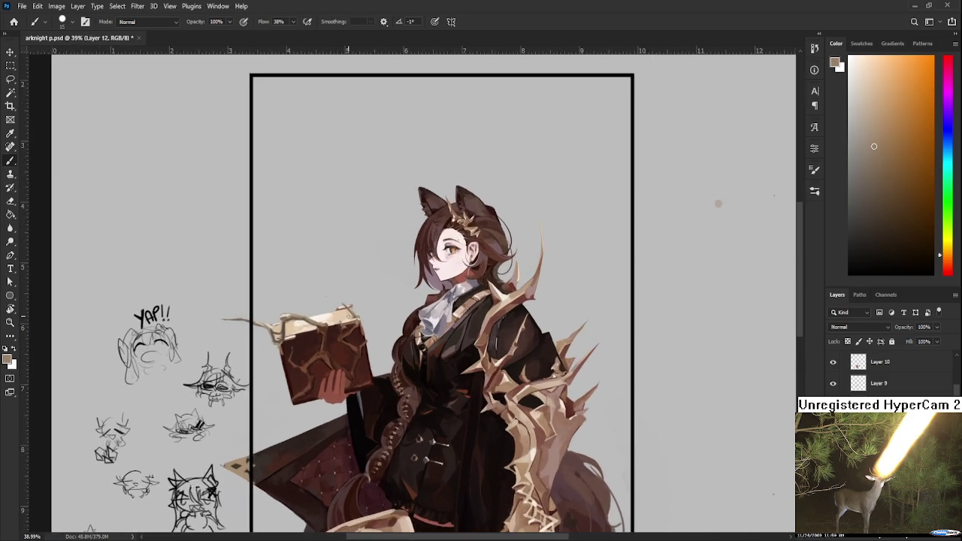
{"action": "scroll", "coordinate": [331, 342], "scroll_direction": "up", "scroll_amount": 2, "text": "alt"}
{"action": "scroll", "coordinate": [309, 346], "scroll_direction": "up", "scroll_amount": 1, "text": "alt"}
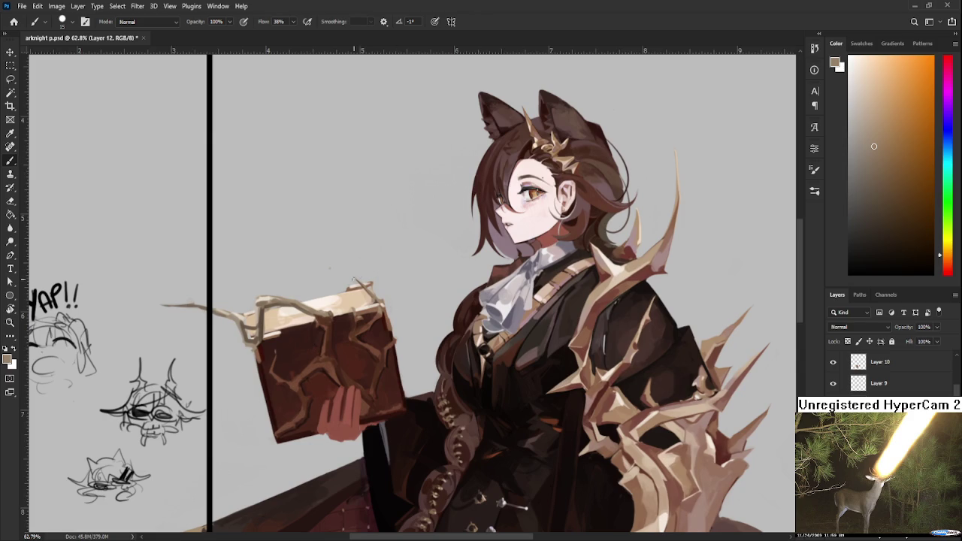
{"action": "left_click", "coordinate": [360, 283], "text": "alt"}
{"action": "left_click", "coordinate": [257, 298], "text": "alt"}
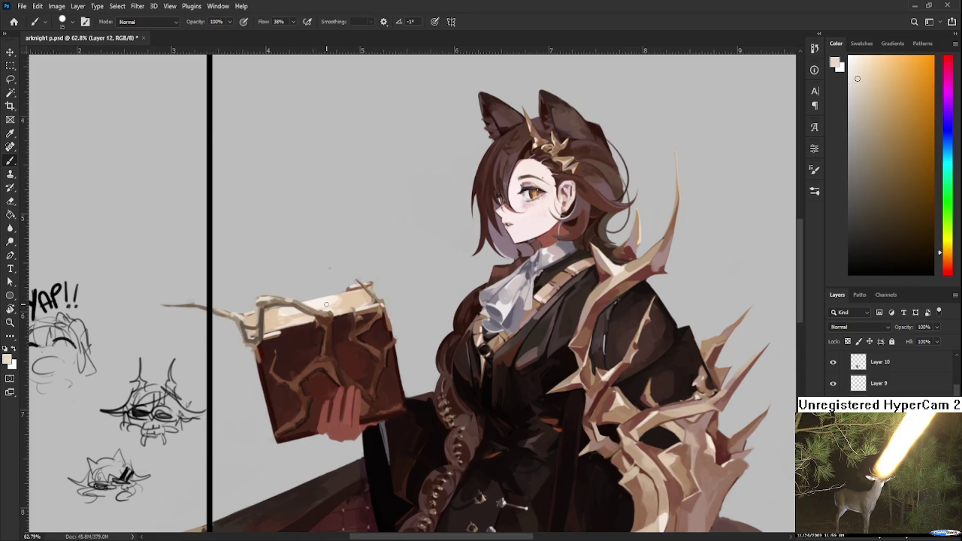
Zoom back to the book and set the colour to the cover's dark reddish brown
{"action": "scroll", "coordinate": [326, 304], "scroll_direction": "down", "scroll_amount": 5}
{"action": "scroll", "coordinate": [677, 158], "scroll_direction": "up", "scroll_amount": 2}
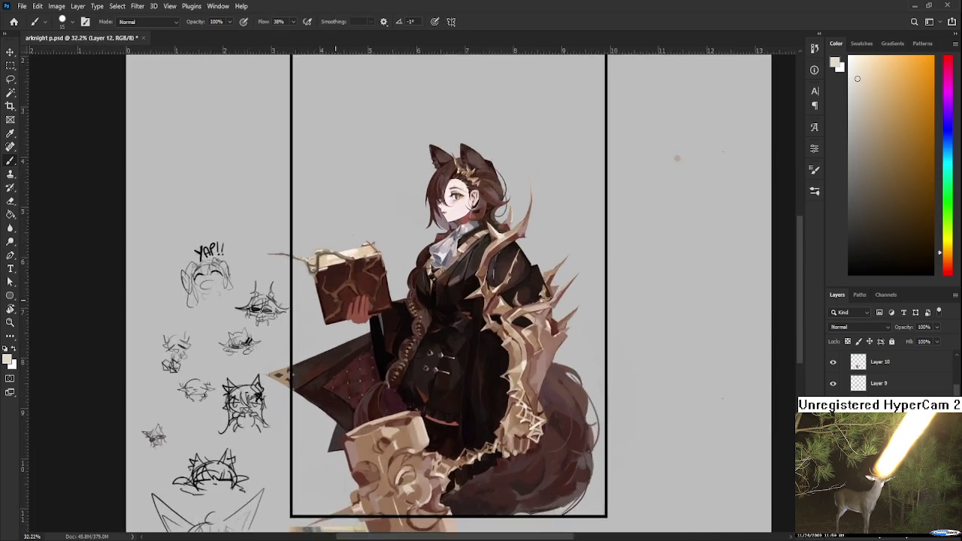
{"action": "scroll", "coordinate": [329, 308], "scroll_direction": "up", "scroll_amount": 2}
{"action": "scroll", "coordinate": [329, 307], "scroll_direction": "up", "scroll_amount": 3}
{"action": "left_click", "coordinate": [451, 277], "text": "alt"}
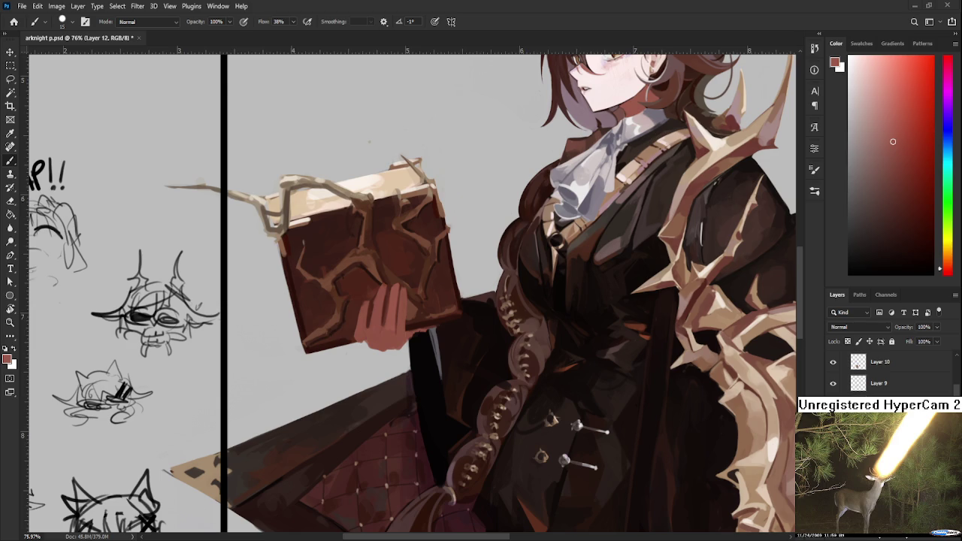
Sample the hand's skin tone, pick the Eraser, and compare the book with thorn vines hidden
{"action": "scroll", "coordinate": [373, 419], "scroll_direction": "up", "scroll_amount": 3}
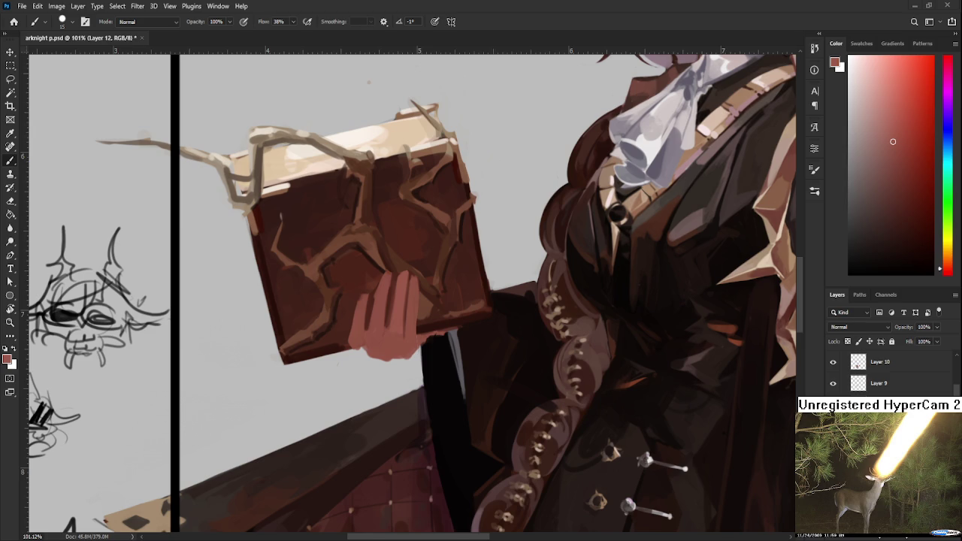
{"action": "scroll", "coordinate": [345, 342], "scroll_direction": "up", "scroll_amount": 2}
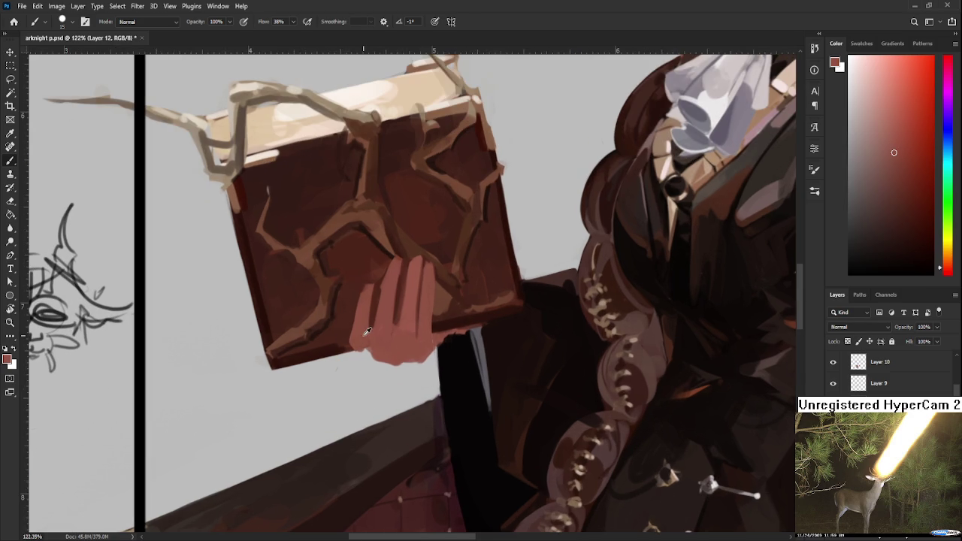
{"action": "left_click", "coordinate": [369, 311], "text": "alt"}
{"action": "key", "text": "e"}
{"action": "scroll", "coordinate": [366, 349], "scroll_direction": "down", "scroll_amount": 4}
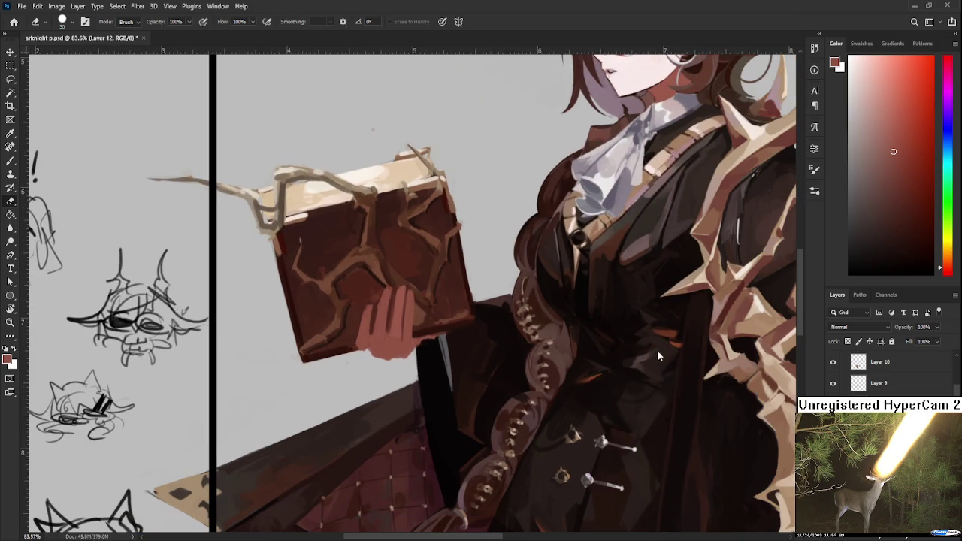
{"action": "key", "text": "ctrl+z"}
{"action": "key", "text": "ctrl+shift+z"}
{"action": "scroll", "coordinate": [386, 215], "scroll_direction": "down", "scroll_amount": 2}
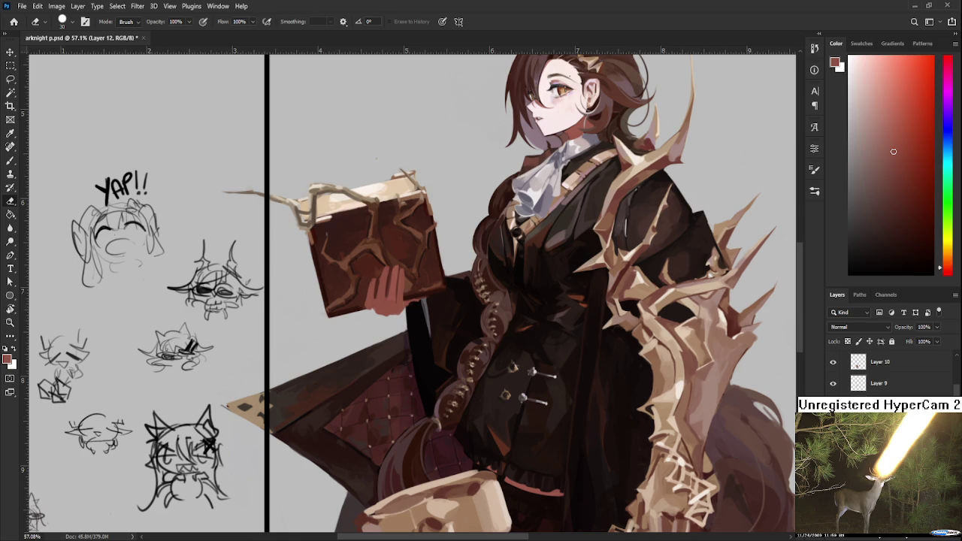
{"action": "scroll", "coordinate": [382, 276], "scroll_direction": "up", "scroll_amount": 2}
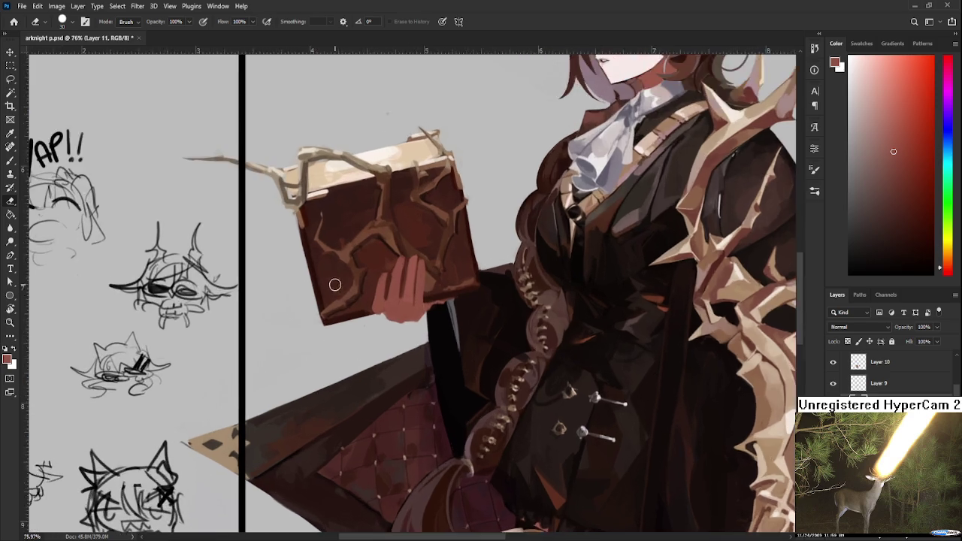
Refine the fingers and the cover's lower edge by alternating brush and eraser around the hand
{"action": "scroll", "coordinate": [381, 277], "scroll_direction": "up", "scroll_amount": 1}
{"action": "scroll", "coordinate": [381, 277], "scroll_direction": "up", "scroll_amount": 1}
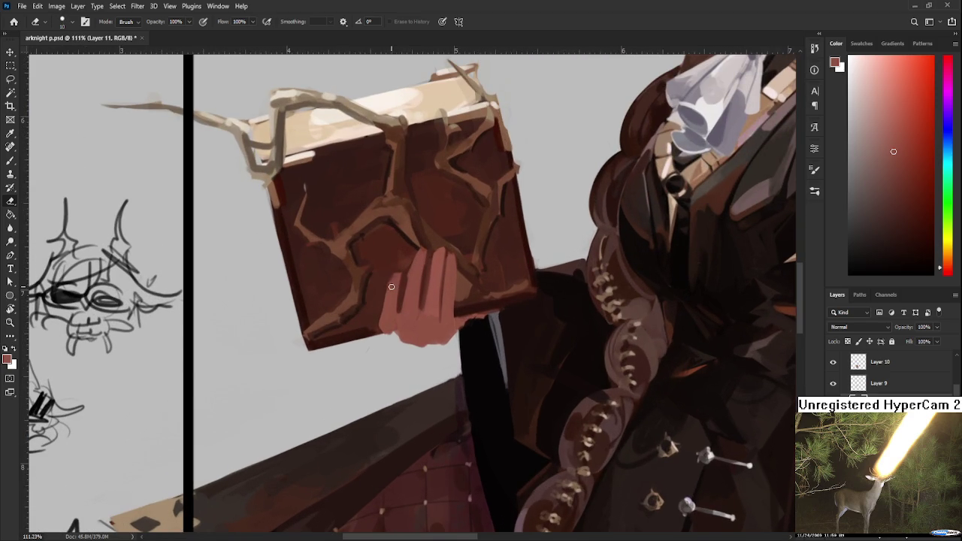
{"action": "key", "text": "b"}
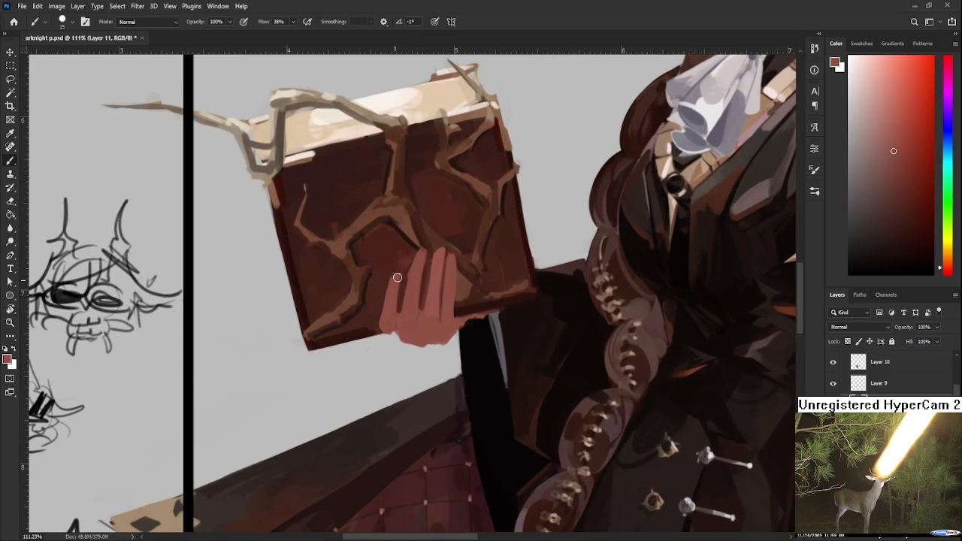
{"action": "scroll", "coordinate": [399, 276], "scroll_direction": "down", "scroll_amount": 5}
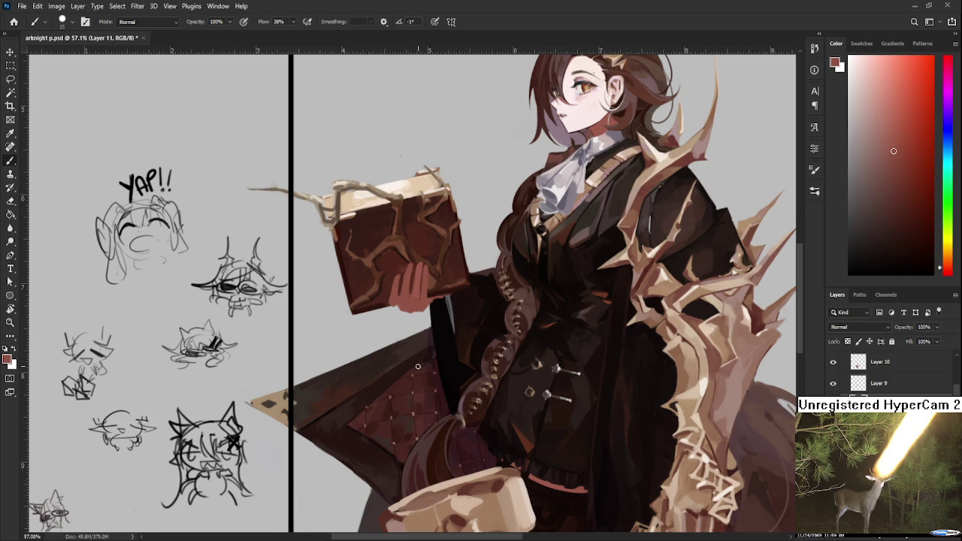
{"action": "scroll", "coordinate": [428, 272], "scroll_direction": "down", "scroll_amount": 2}
{"action": "scroll", "coordinate": [405, 285], "scroll_direction": "up", "scroll_amount": 2}
{"action": "scroll", "coordinate": [392, 293], "scroll_direction": "up", "scroll_amount": 2}
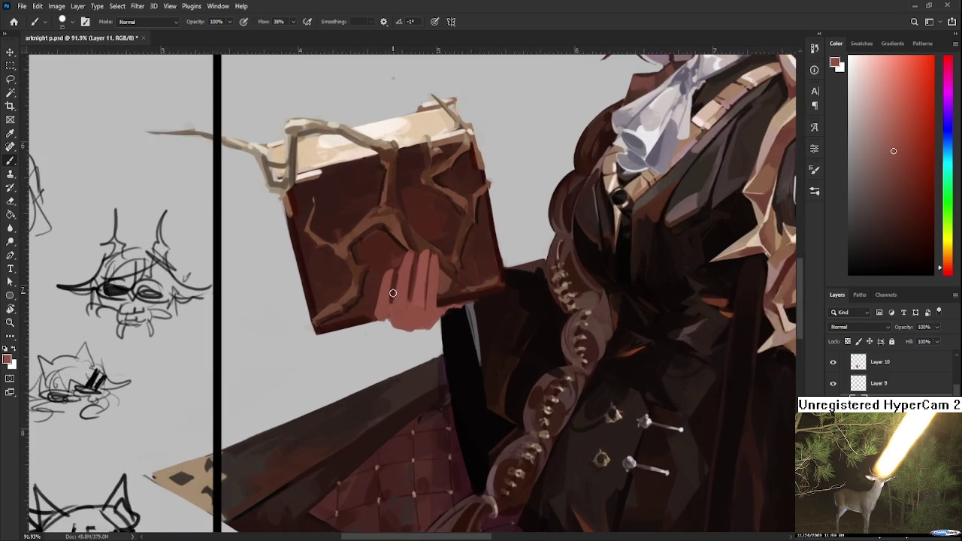
{"action": "key", "text": "e"}
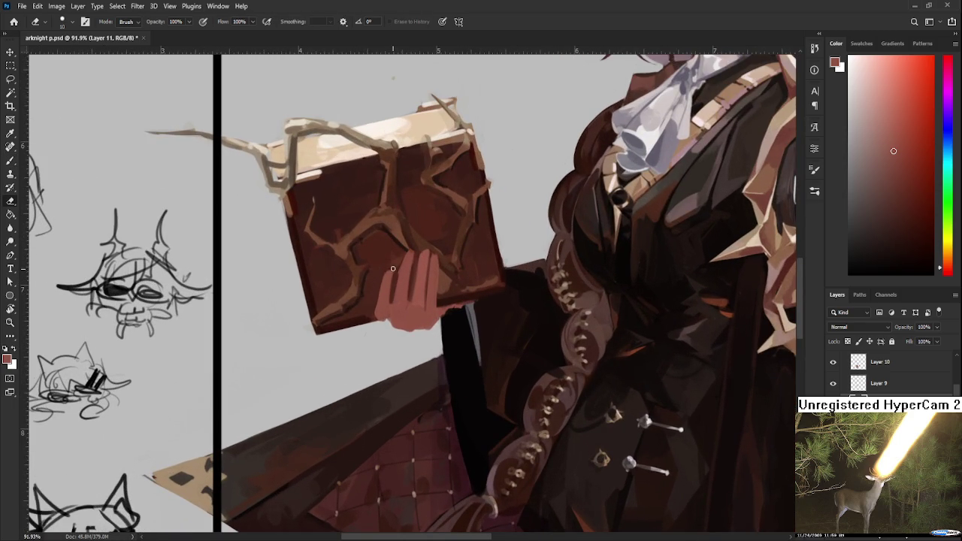
{"action": "key", "text": "b"}
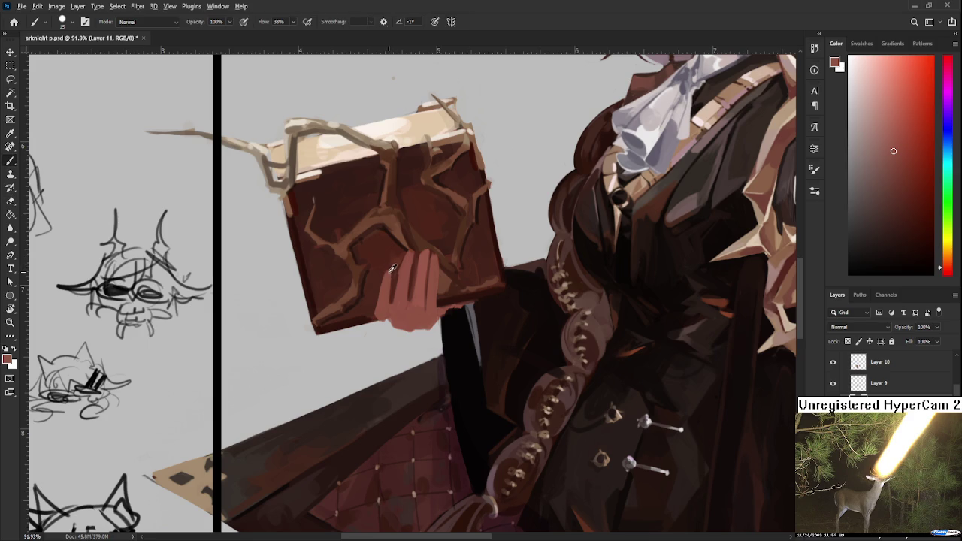
{"action": "key", "text": "e"}
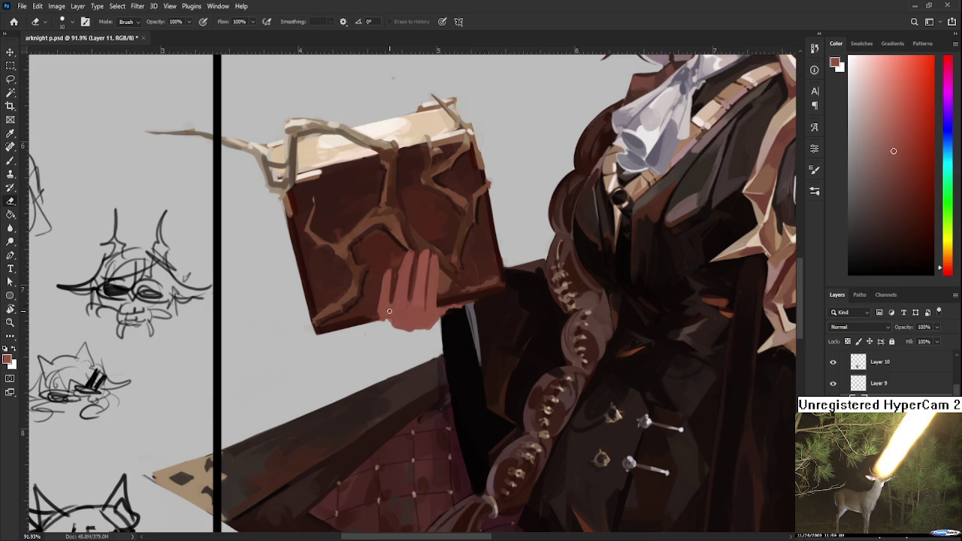
{"action": "key", "text": "b"}
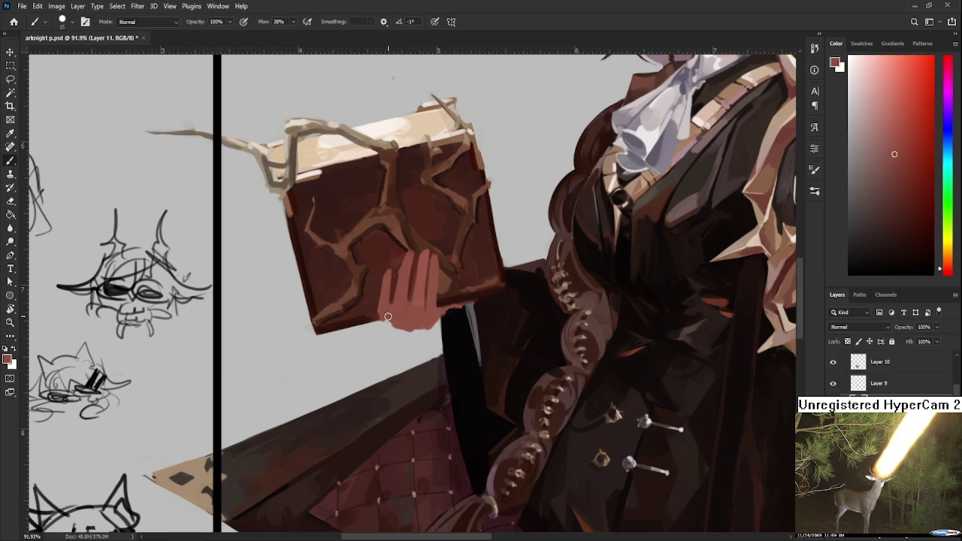
{"action": "key", "text": "e"}
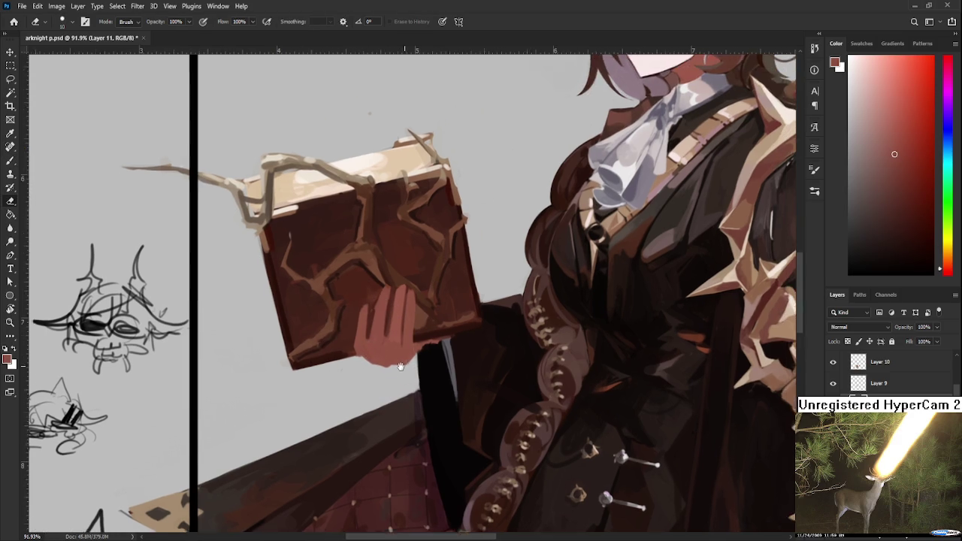
{"action": "left_click_drag", "start_coordinate": [425, 330], "coordinate": [390, 384]}
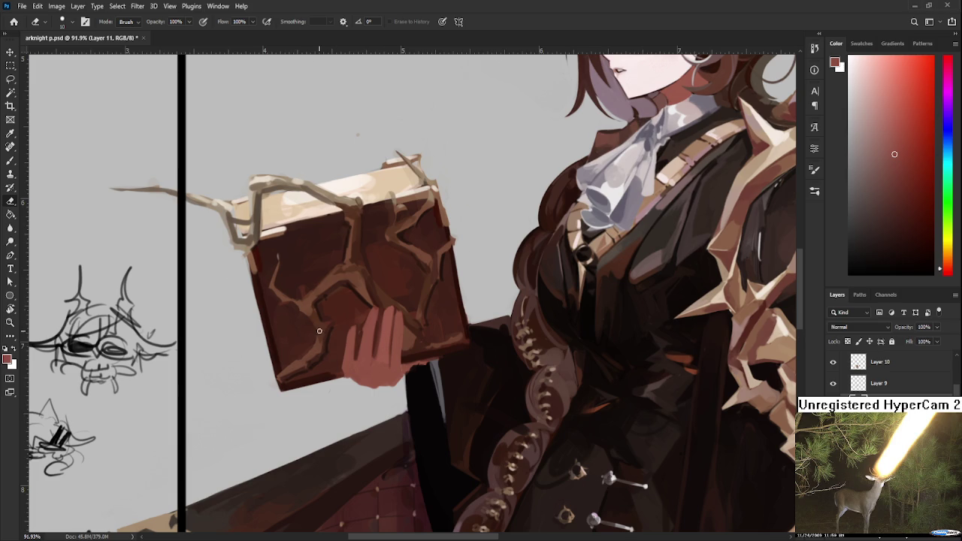
Adjust the dark cover shading above the hand at 148% zoom, alternating brush and eraser
{"action": "scroll", "coordinate": [354, 322], "scroll_direction": "up", "scroll_amount": 5}
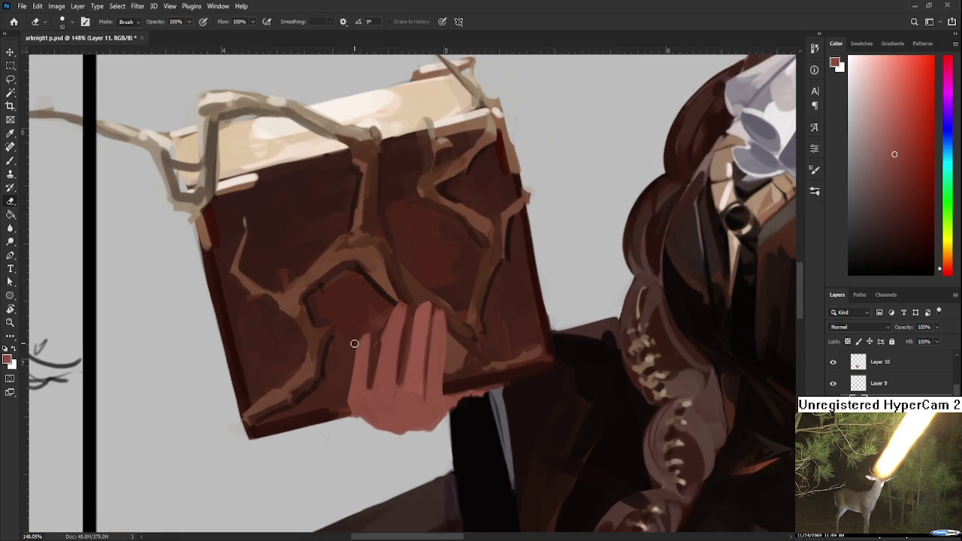
{"action": "key", "text": "b"}
{"action": "left_click", "coordinate": [360, 350], "text": "alt"}
{"action": "key", "text": "e"}
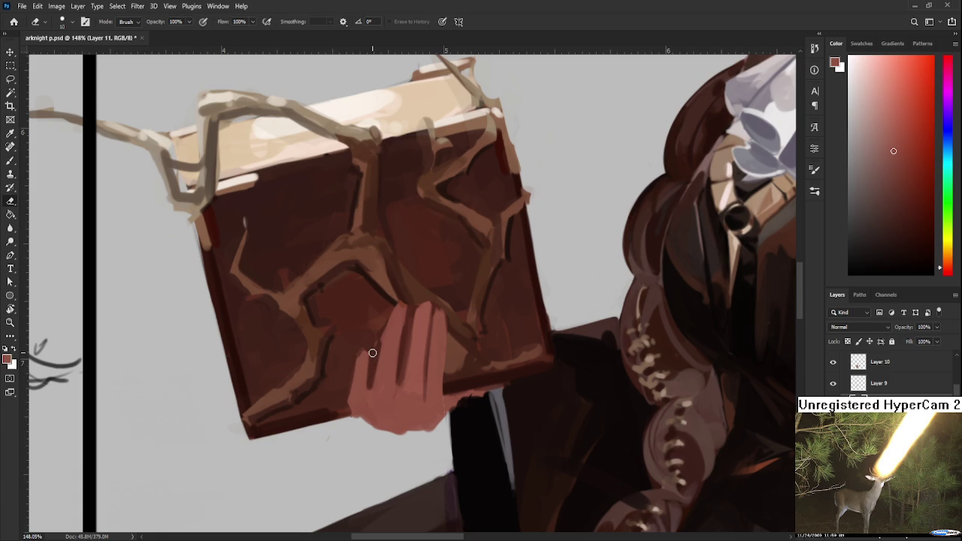
{"action": "scroll", "coordinate": [372, 353], "scroll_direction": "down", "scroll_amount": 3}
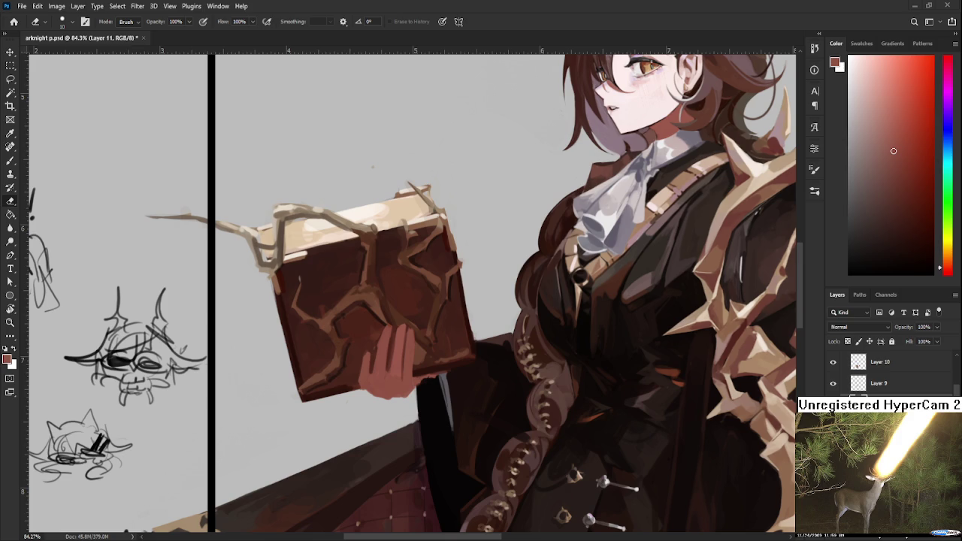
{"action": "scroll", "coordinate": [430, 353], "scroll_direction": "down", "scroll_amount": 2}
{"action": "scroll", "coordinate": [430, 353], "scroll_direction": "down", "scroll_amount": 2}
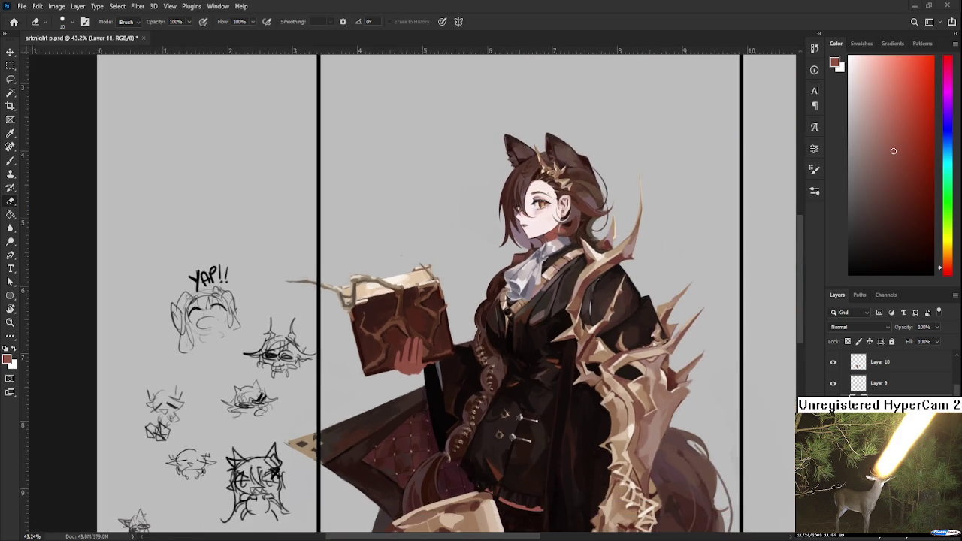
{"action": "scroll", "coordinate": [430, 353], "scroll_direction": "down", "scroll_amount": 1}
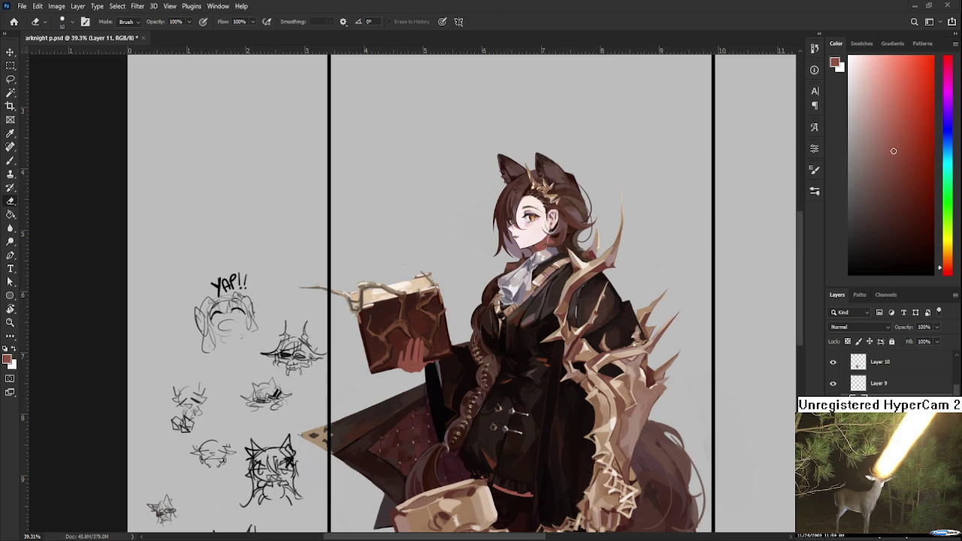
{"action": "scroll", "coordinate": [524, 278], "scroll_direction": "down", "scroll_amount": 1}
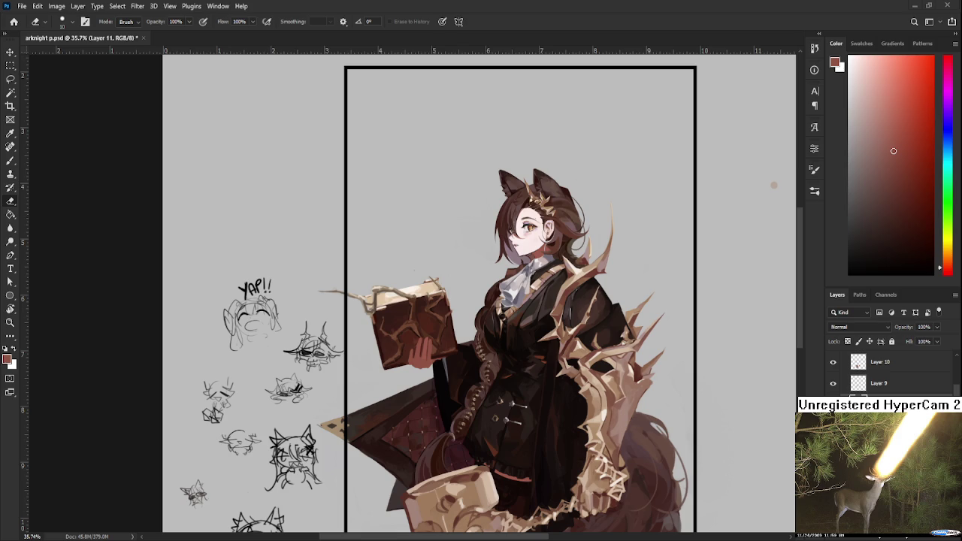
Zoom into the hand on the book and repaint it with its sampled skin colour
{"action": "key", "text": "b"}
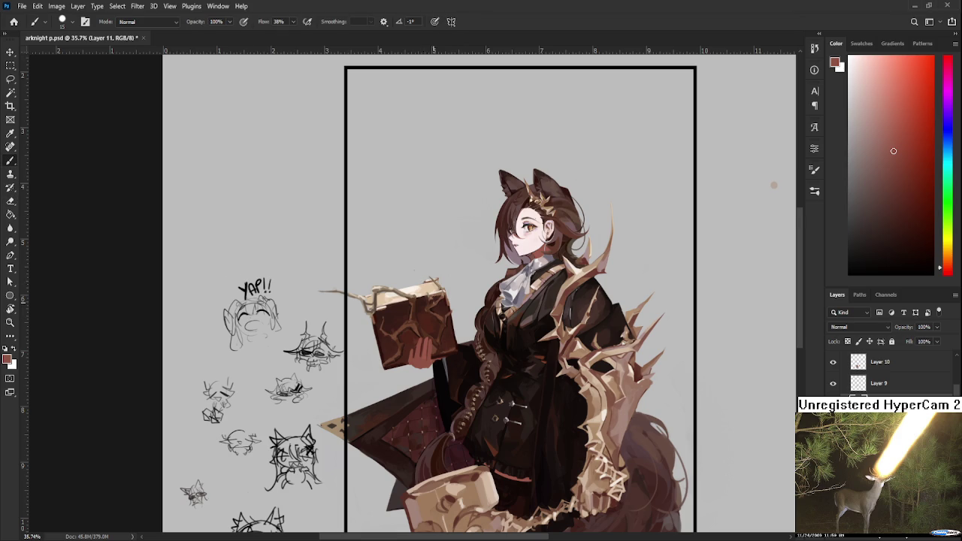
{"action": "scroll", "coordinate": [409, 369], "scroll_direction": "up", "scroll_amount": 6}
{"action": "left_click_drag", "start_coordinate": [434, 371], "coordinate": [342, 378]}
{"action": "scroll", "coordinate": [342, 378], "scroll_direction": "down", "scroll_amount": 2}
{"action": "scroll", "coordinate": [297, 402], "scroll_direction": "up", "scroll_amount": 1}
{"action": "scroll", "coordinate": [362, 400], "scroll_direction": "down", "scroll_amount": 1}
{"action": "scroll", "coordinate": [362, 400], "scroll_direction": "down", "scroll_amount": 2}
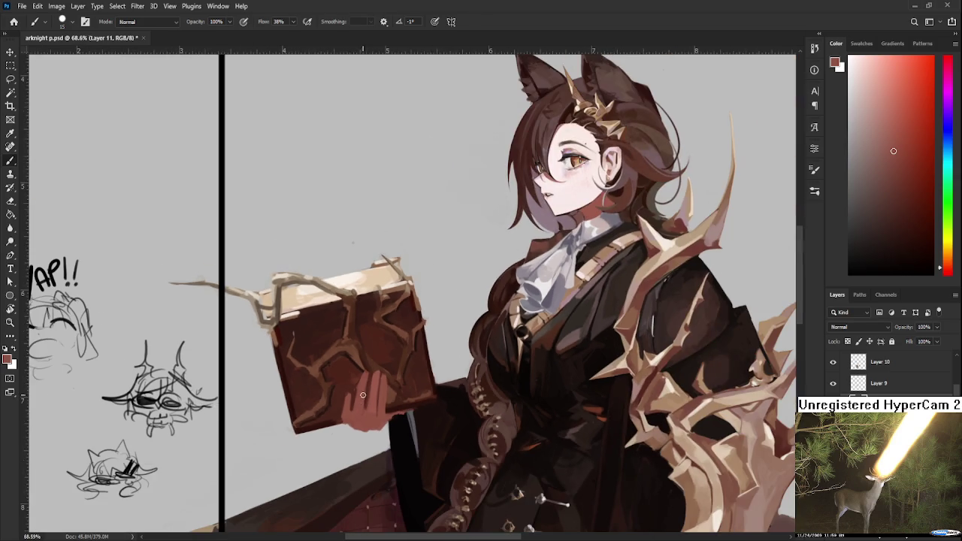
{"action": "scroll", "coordinate": [353, 390], "scroll_direction": "up", "scroll_amount": 1}
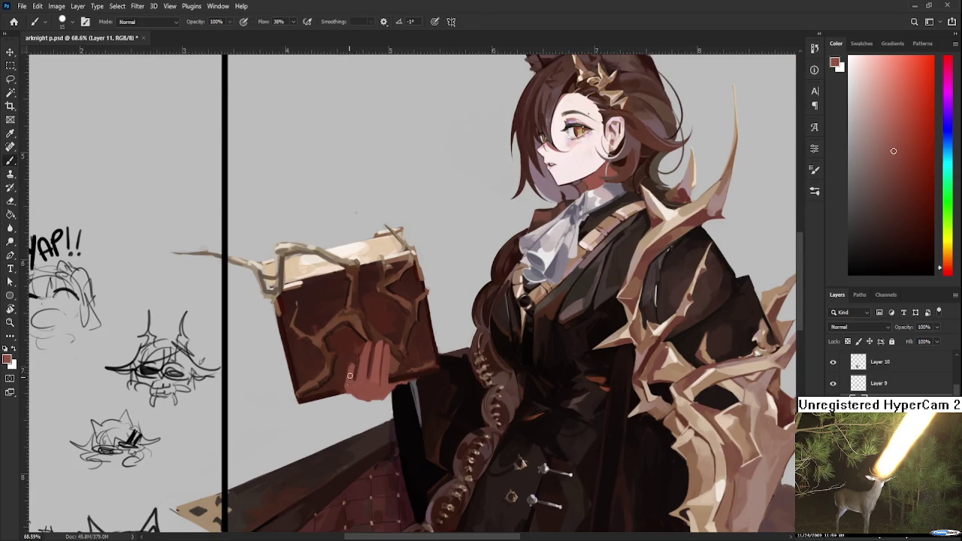
{"action": "left_click", "coordinate": [353, 370], "text": "alt"}
{"action": "key", "text": "e"}
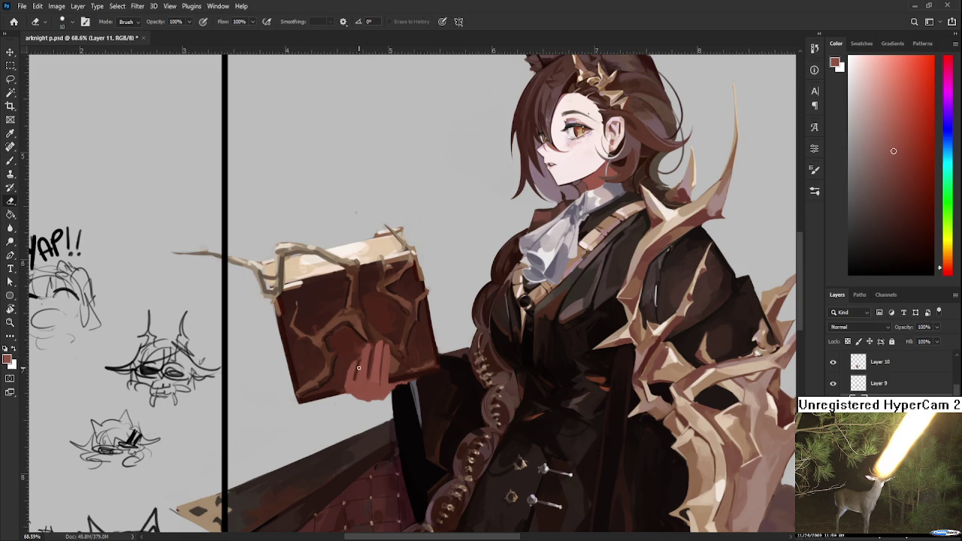
{"action": "key", "text": "b"}
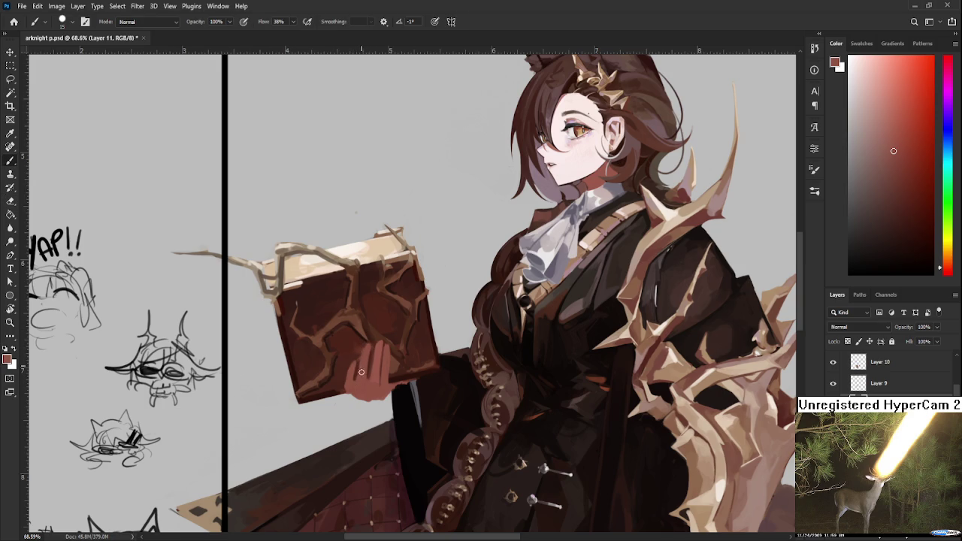
Reshape the hand's edges with brush and eraser, then pick a near-black dark red on Layer 8
{"action": "key", "text": "e"}
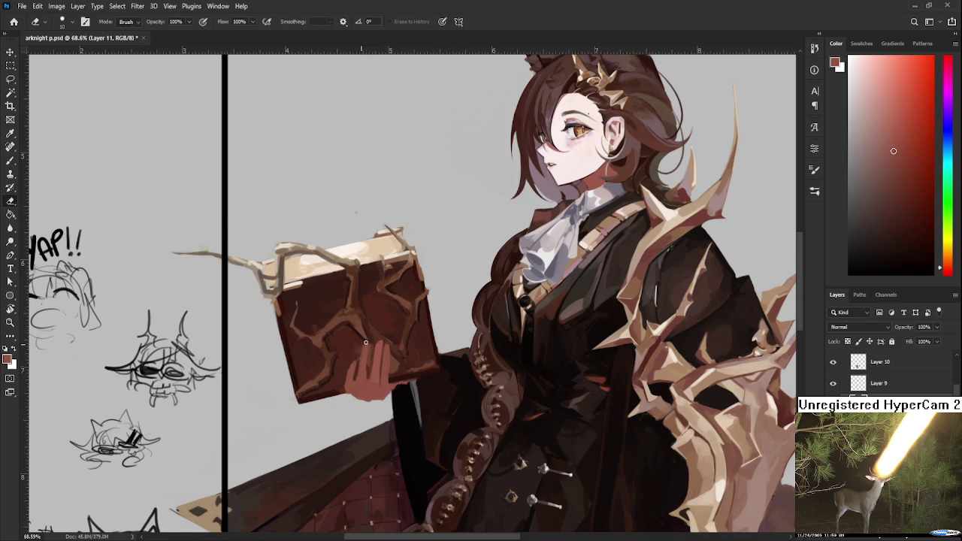
{"action": "key", "text": "b"}
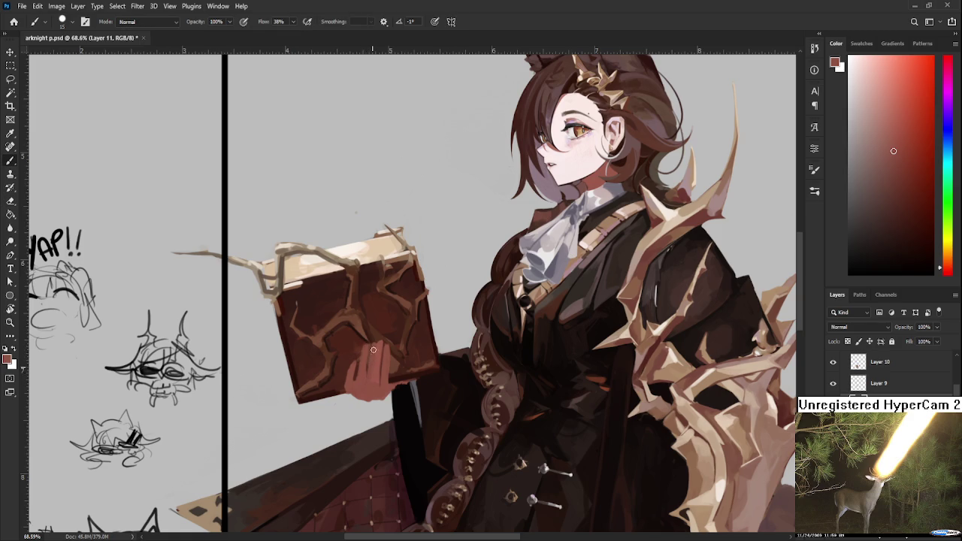
{"action": "left_click", "coordinate": [369, 369], "text": "alt"}
{"action": "key", "text": "e"}
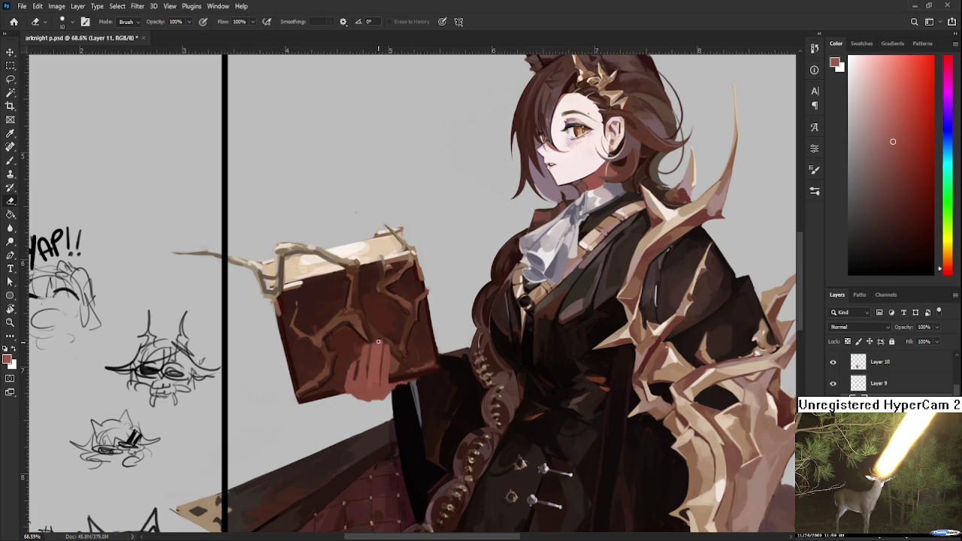
{"action": "left_click_drag", "start_coordinate": [380, 362], "coordinate": [379, 371]}
{"action": "key", "text": "b"}
{"action": "key", "text": "e"}
{"action": "key", "text": "b"}
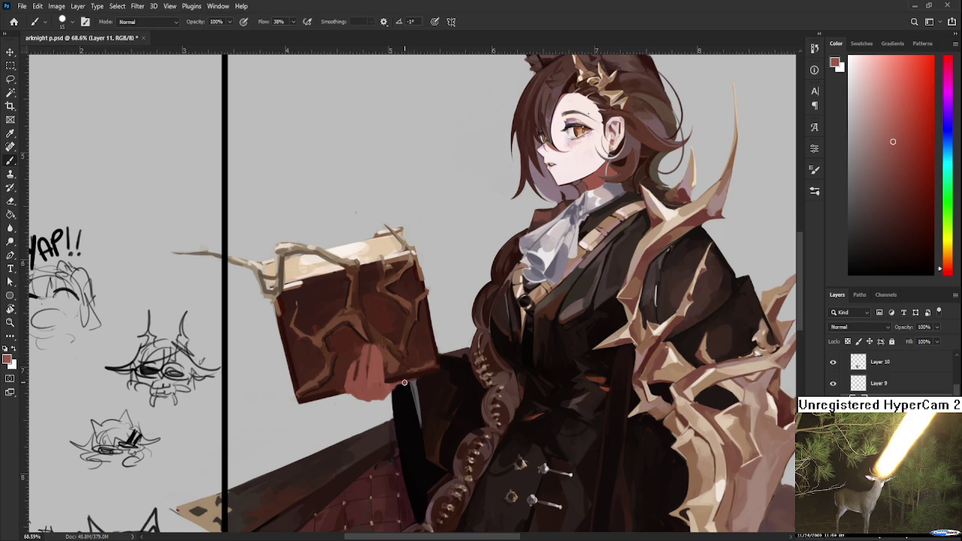
{"action": "left_click", "coordinate": [385, 391], "text": "ctrl"}
{"action": "left_click", "coordinate": [399, 392], "text": "alt"}
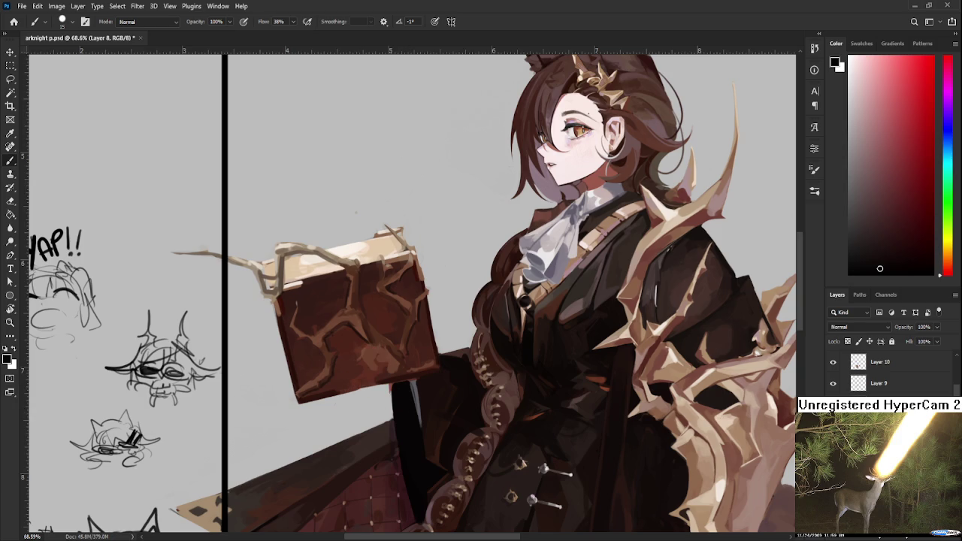
Refine the hand with a sampled muted purple-grey, zooming to 100% and out to review the figure
{"action": "key", "text": "e"}
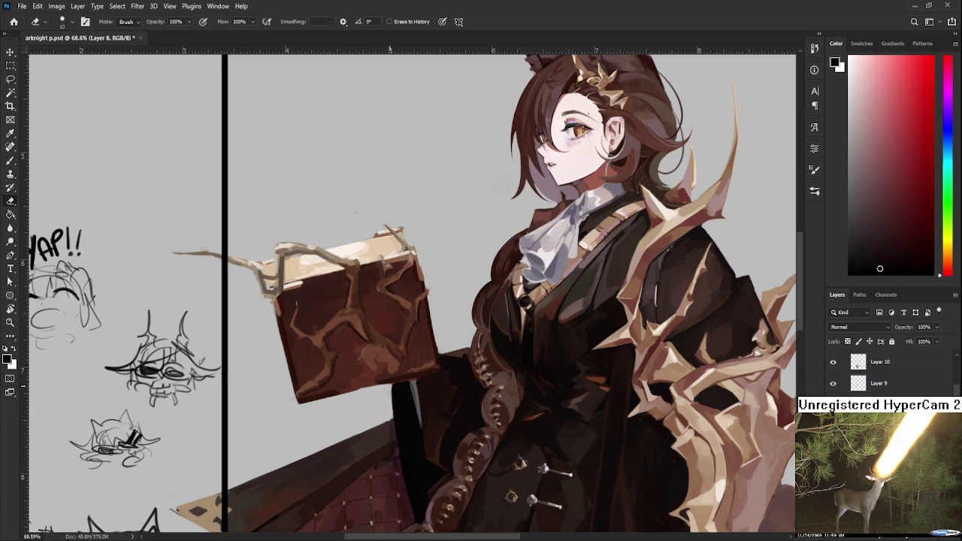
{"action": "key", "text": "b"}
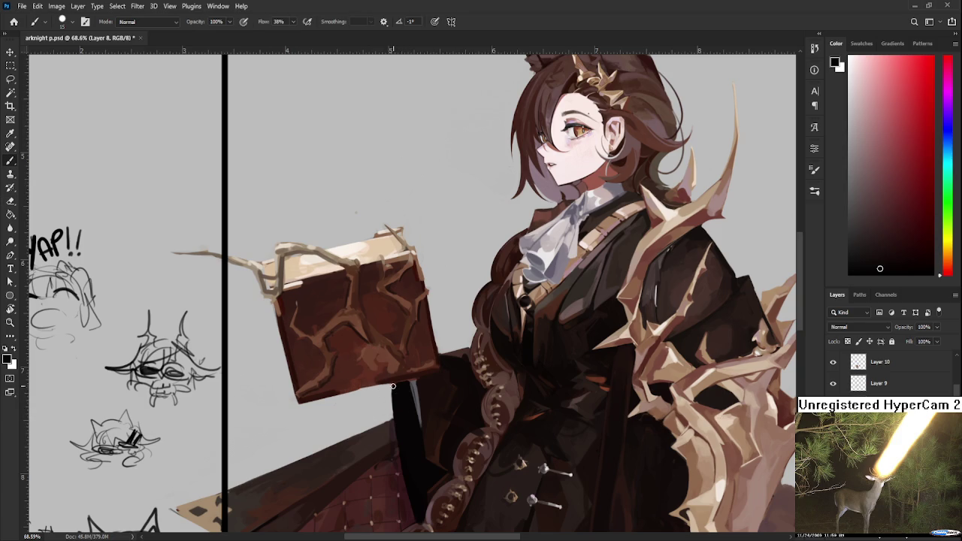
{"action": "left_click", "coordinate": [412, 381], "text": "alt"}
{"action": "scroll", "coordinate": [369, 388], "scroll_direction": "down", "scroll_amount": 2}
{"action": "scroll", "coordinate": [368, 388], "scroll_direction": "down", "scroll_amount": 2}
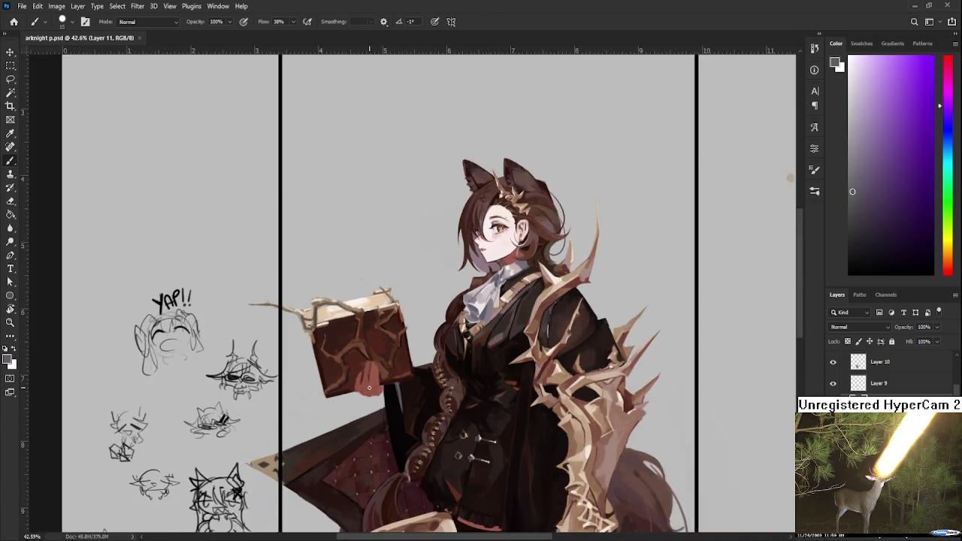
{"action": "scroll", "coordinate": [369, 388], "scroll_direction": "down", "scroll_amount": 1}
{"action": "scroll", "coordinate": [369, 387], "scroll_direction": "up", "scroll_amount": 2}
{"action": "scroll", "coordinate": [372, 387], "scroll_direction": "up", "scroll_amount": 2}
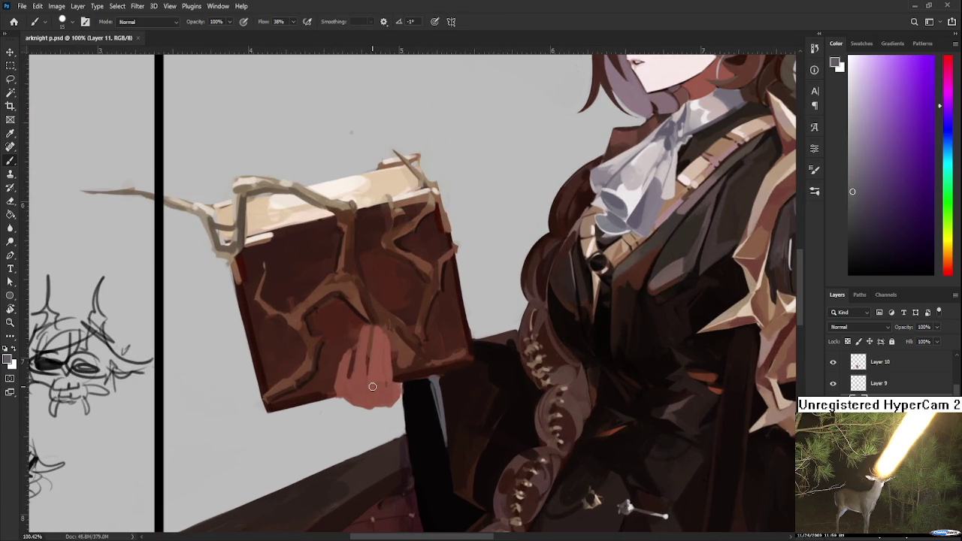
{"action": "scroll", "coordinate": [372, 386], "scroll_direction": "down", "scroll_amount": 2}
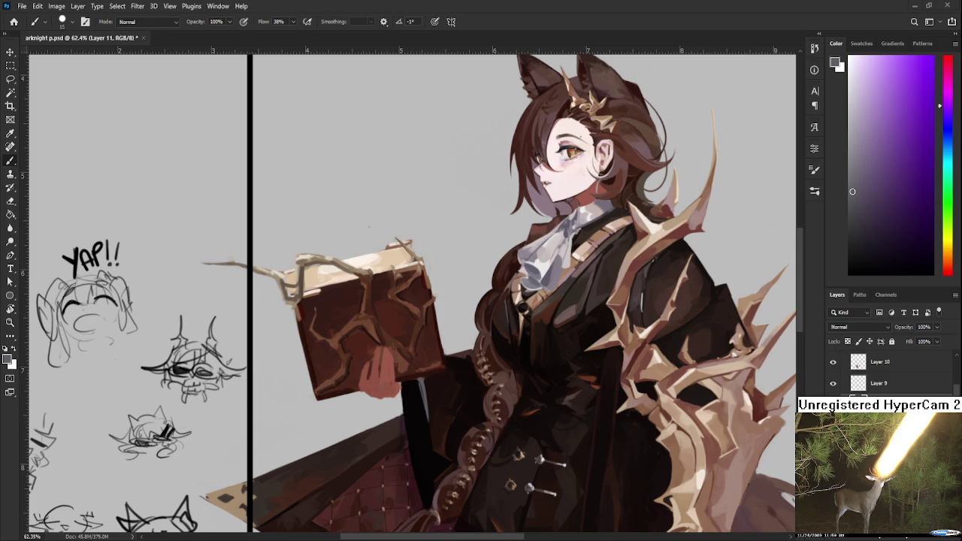
{"action": "scroll", "coordinate": [359, 330], "scroll_direction": "down", "scroll_amount": 3}
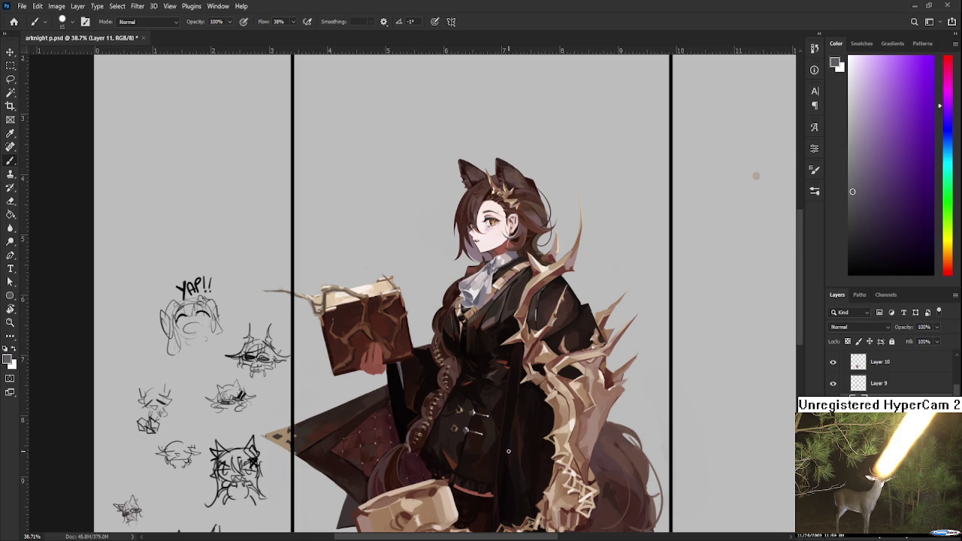
{"action": "scroll", "coordinate": [354, 328], "scroll_direction": "up", "scroll_amount": 3}
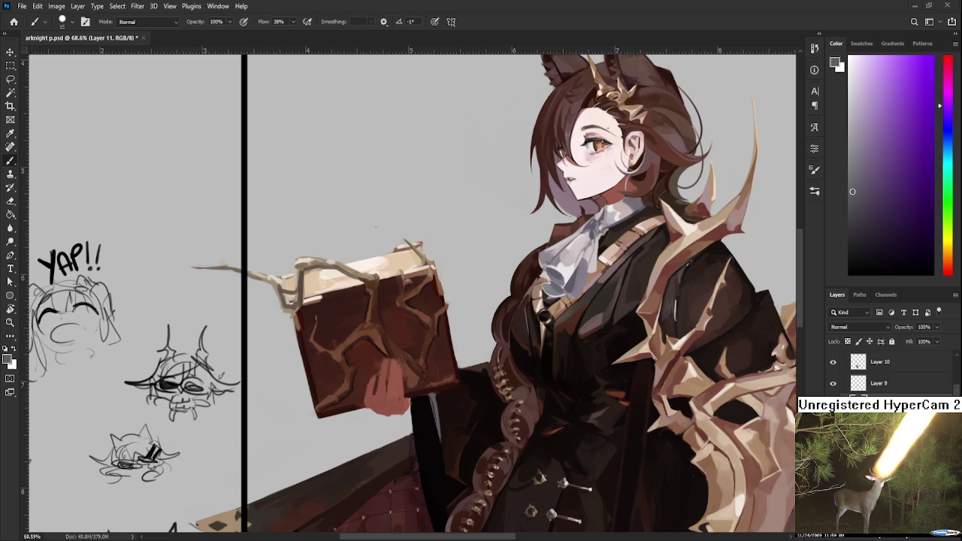
{"action": "scroll", "coordinate": [395, 376], "scroll_direction": "up", "scroll_amount": 3}
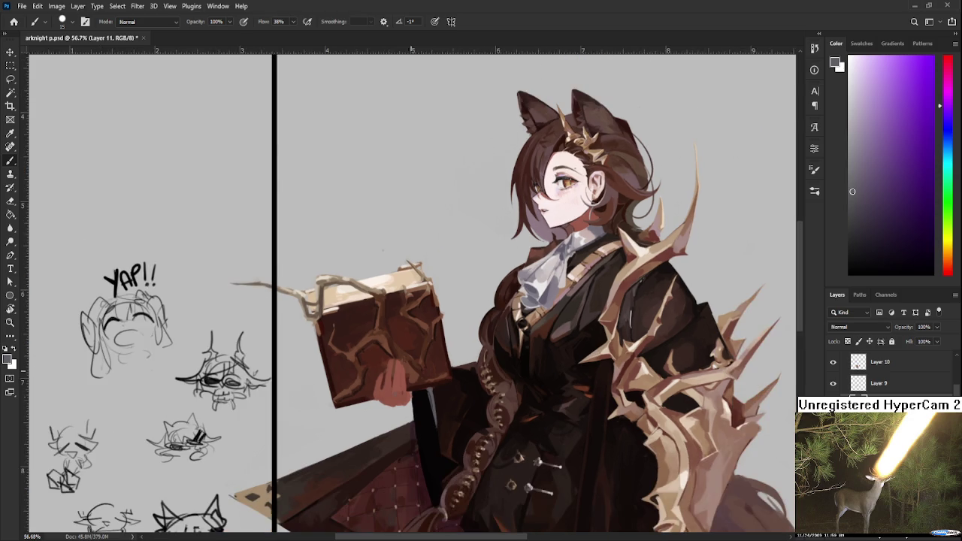
Sample a reddish colour from the book for repainting the cover and hand
{"action": "left_click", "coordinate": [394, 375], "text": "alt"}
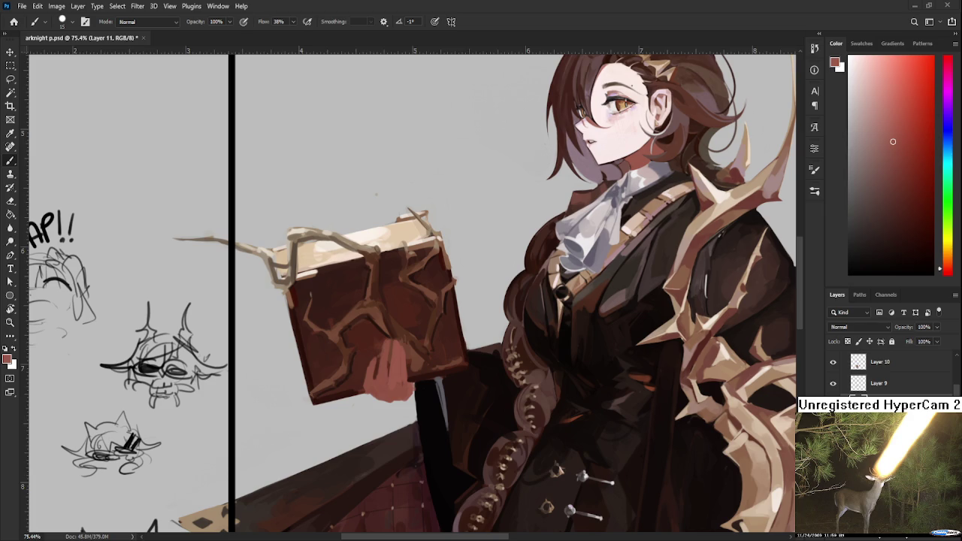
Repaint the fingers under the book in sampled skin tone, sharpening them and extending slightly right
{"action": "scroll", "coordinate": [434, 374], "scroll_direction": "down", "scroll_amount": 1}
{"action": "scroll", "coordinate": [385, 335], "scroll_direction": "up", "scroll_amount": 1}
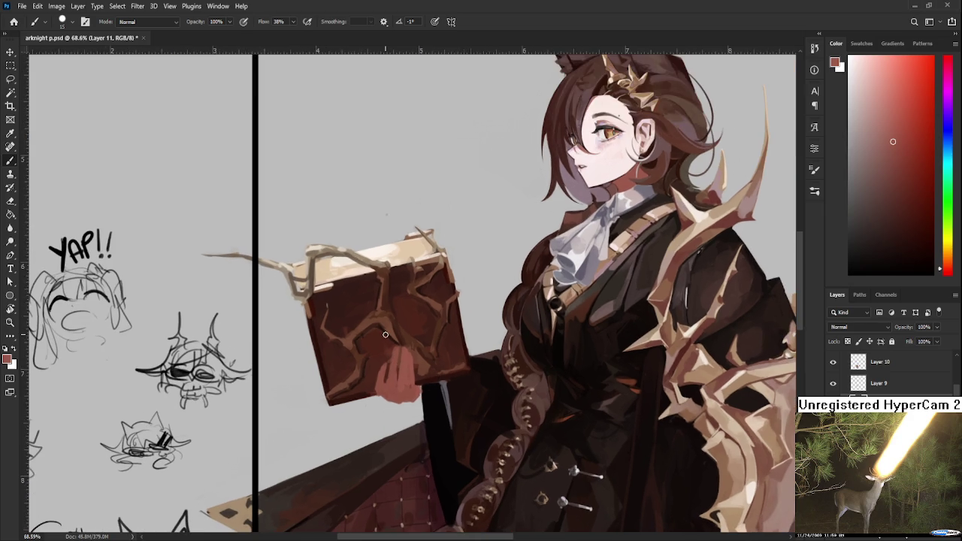
{"action": "left_click", "coordinate": [411, 389], "text": "alt"}
{"action": "left_click_drag", "start_coordinate": [411, 389], "coordinate": [424, 392]}
{"action": "key", "text": "e"}
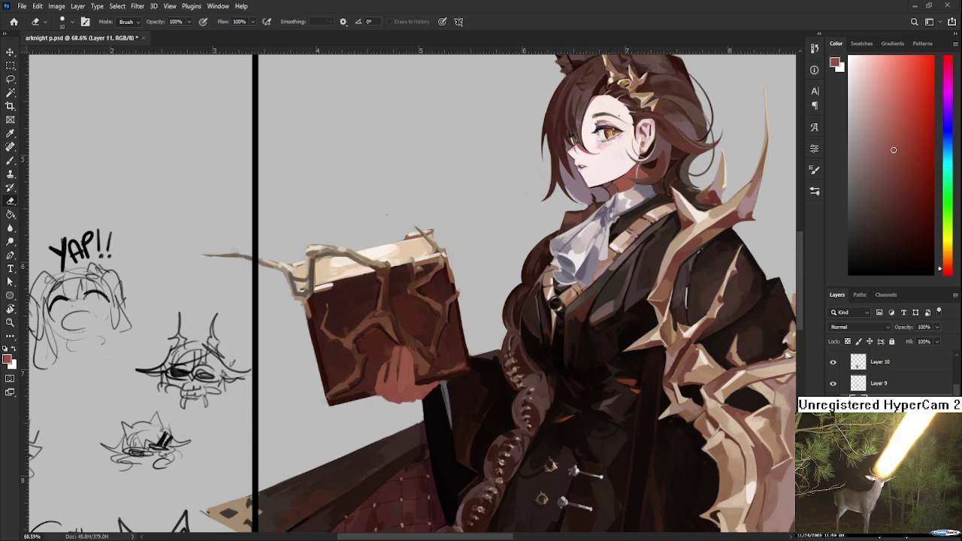
{"action": "scroll", "coordinate": [439, 317], "scroll_direction": "down", "scroll_amount": 1}
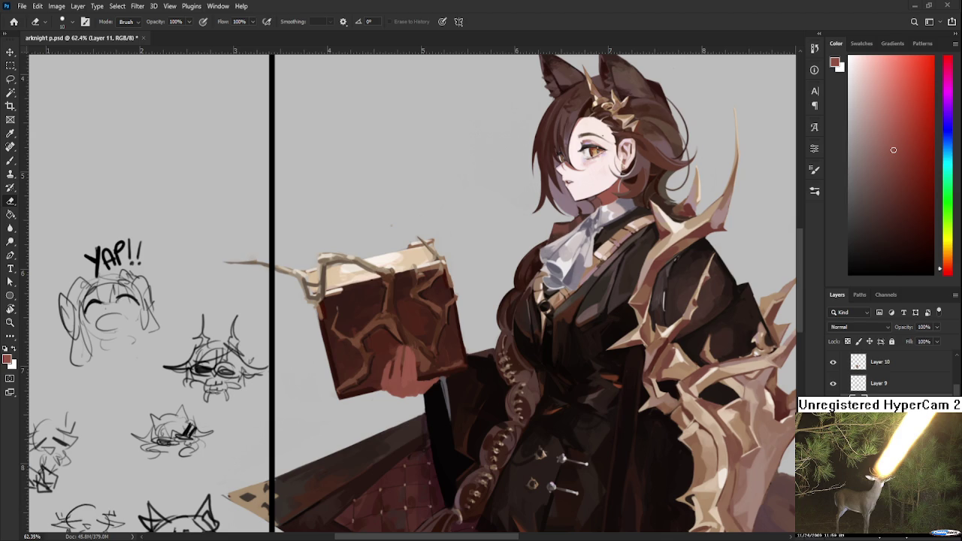
Switch to the Brush and sample the hand's reddish-brown skin colour
{"action": "scroll", "coordinate": [441, 385], "scroll_direction": "up", "scroll_amount": 2}
{"action": "scroll", "coordinate": [443, 376], "scroll_direction": "up", "scroll_amount": 1}
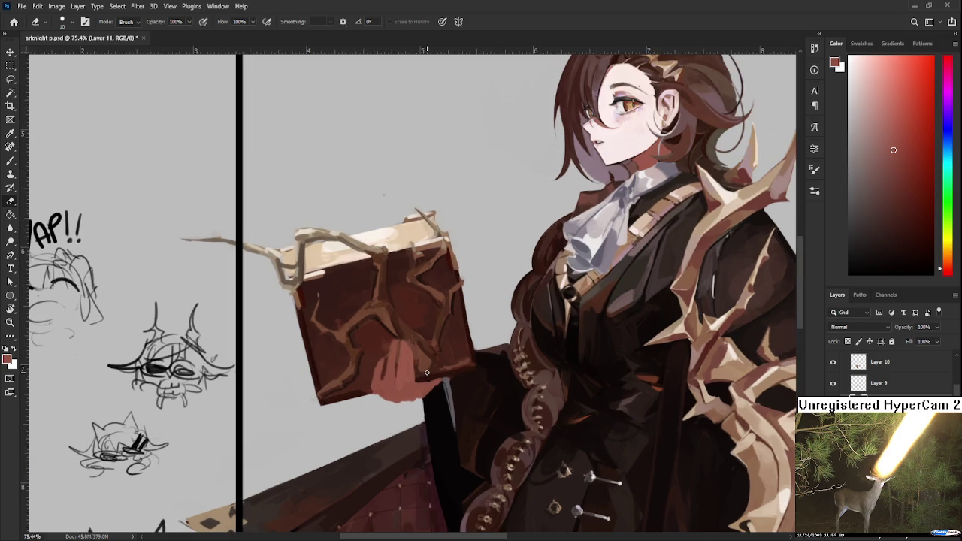
{"action": "key", "text": "b"}
{"action": "left_click", "coordinate": [402, 366], "text": "alt"}
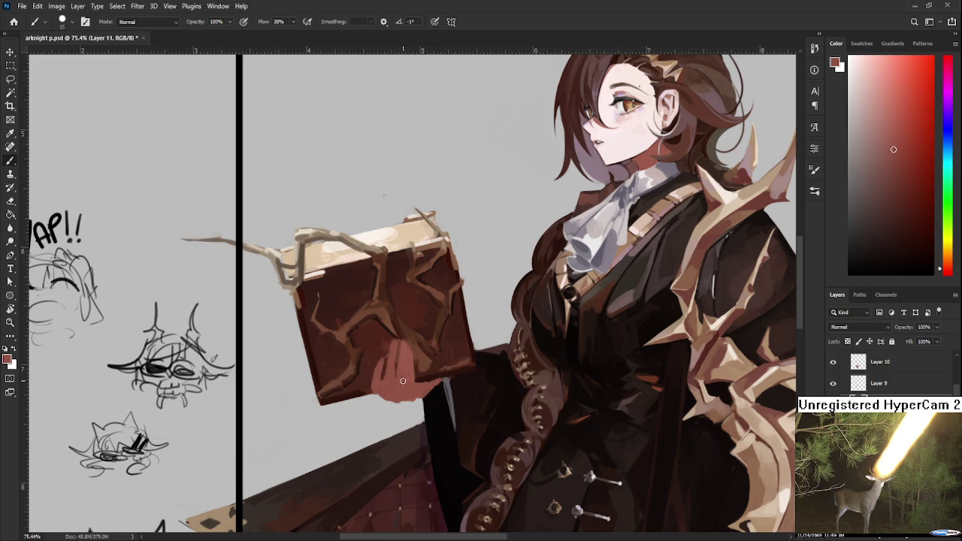
{"action": "scroll", "coordinate": [404, 380], "scroll_direction": "down", "scroll_amount": 3}
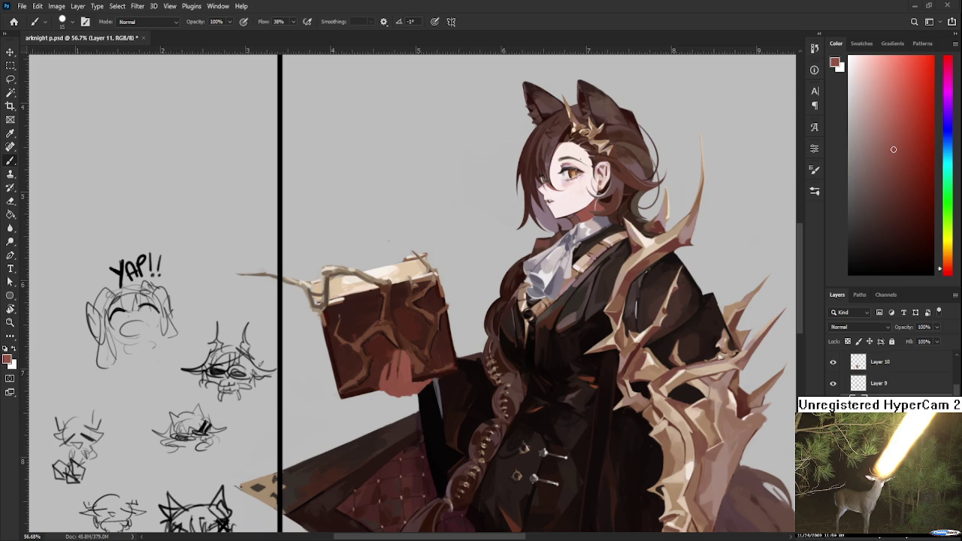
Sample black from the dark coat and shrink the brush for fine detail
{"action": "scroll", "coordinate": [418, 389], "scroll_direction": "up", "scroll_amount": 2}
{"action": "scroll", "coordinate": [413, 376], "scroll_direction": "up", "scroll_amount": 2}
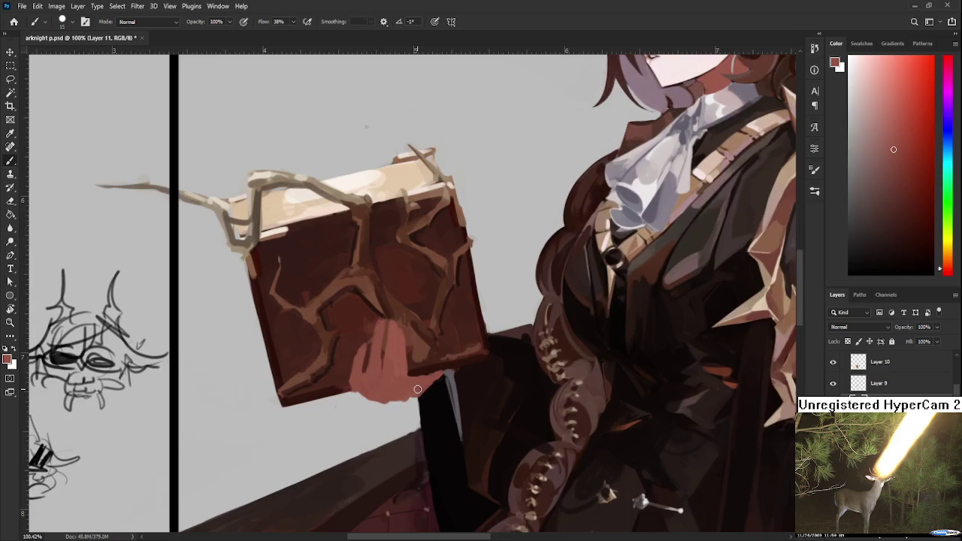
{"action": "scroll", "coordinate": [408, 363], "scroll_direction": "up", "scroll_amount": 2}
{"action": "scroll", "coordinate": [408, 363], "scroll_direction": "down", "scroll_amount": 1}
{"action": "scroll", "coordinate": [401, 337], "scroll_direction": "down", "scroll_amount": 1}
{"action": "scroll", "coordinate": [404, 326], "scroll_direction": "down", "scroll_amount": 1}
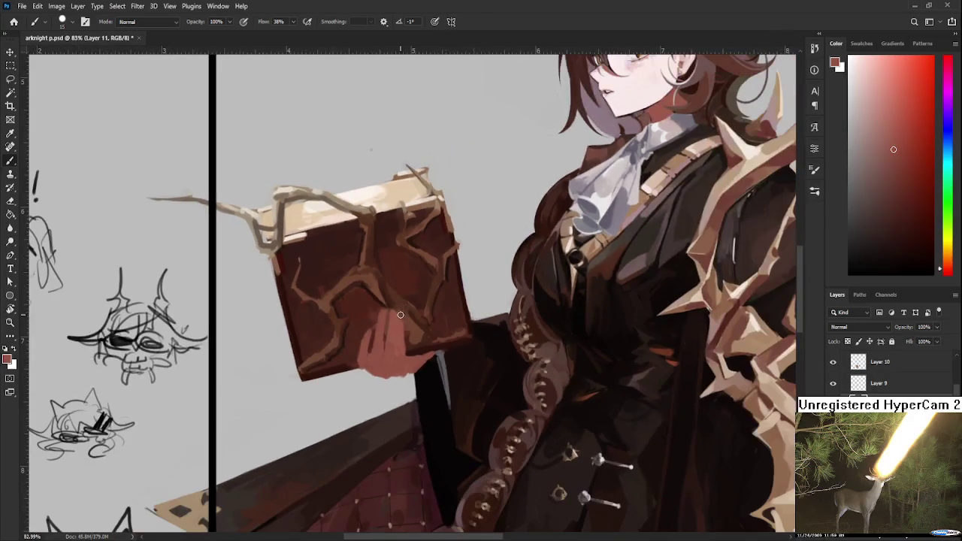
{"action": "scroll", "coordinate": [398, 318], "scroll_direction": "down", "scroll_amount": 1}
{"action": "left_click", "coordinate": [435, 380], "text": "alt"}
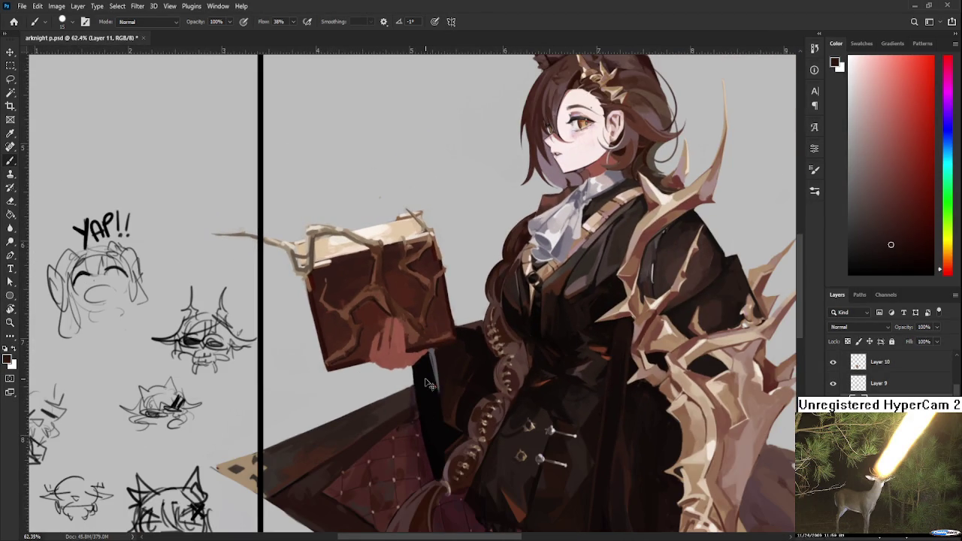
{"action": "scroll", "coordinate": [391, 338], "scroll_direction": "up", "scroll_amount": 2}
{"action": "scroll", "coordinate": [360, 315], "scroll_direction": "up", "scroll_amount": 3}
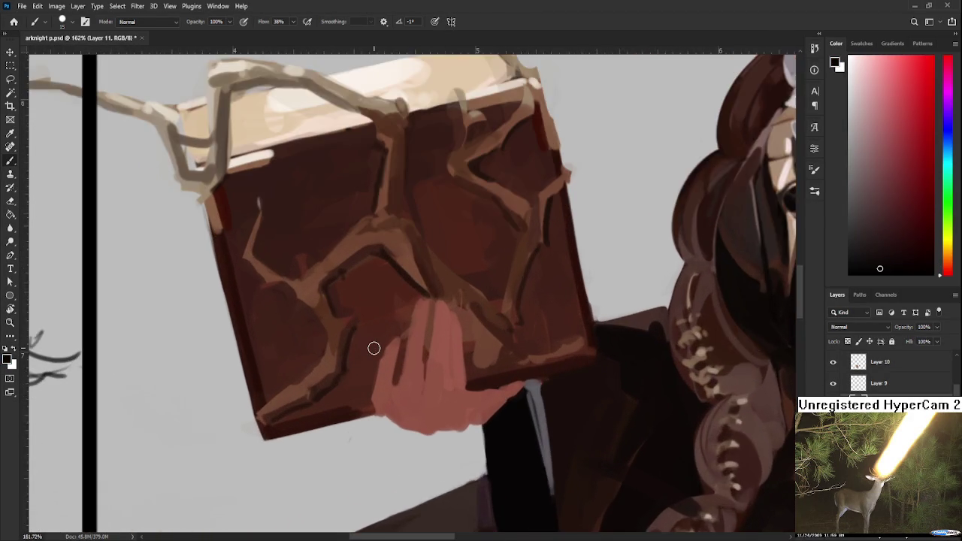
{"action": "scroll", "coordinate": [373, 348], "scroll_direction": "up", "scroll_amount": 3}
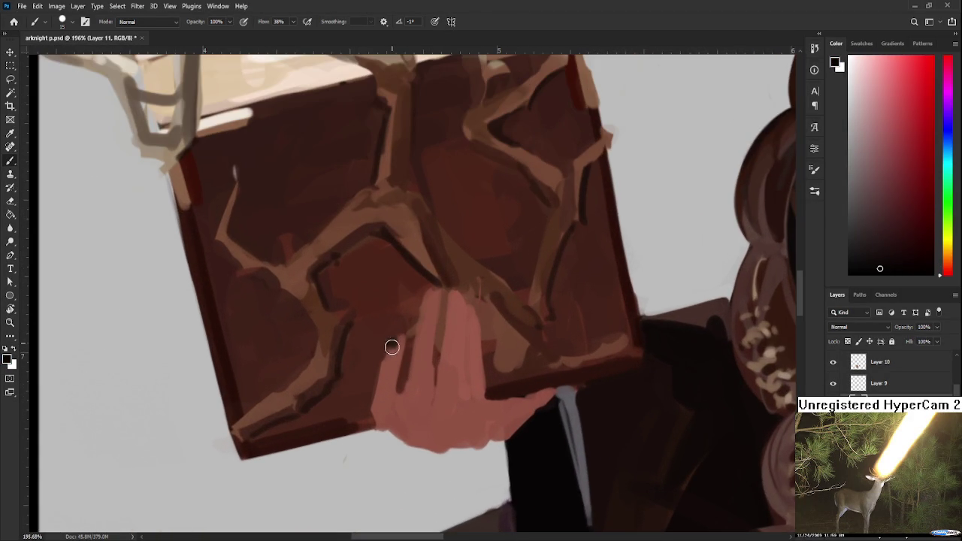
{"action": "key", "text": "bracketleft"}
{"action": "key", "text": "bracketleft"}
Paint dark fingernails onto the fingertips of the hand
{"action": "left_click_drag", "start_coordinate": [397, 339], "coordinate": [392, 352]}
{"action": "left_click", "coordinate": [396, 350], "text": "alt"}
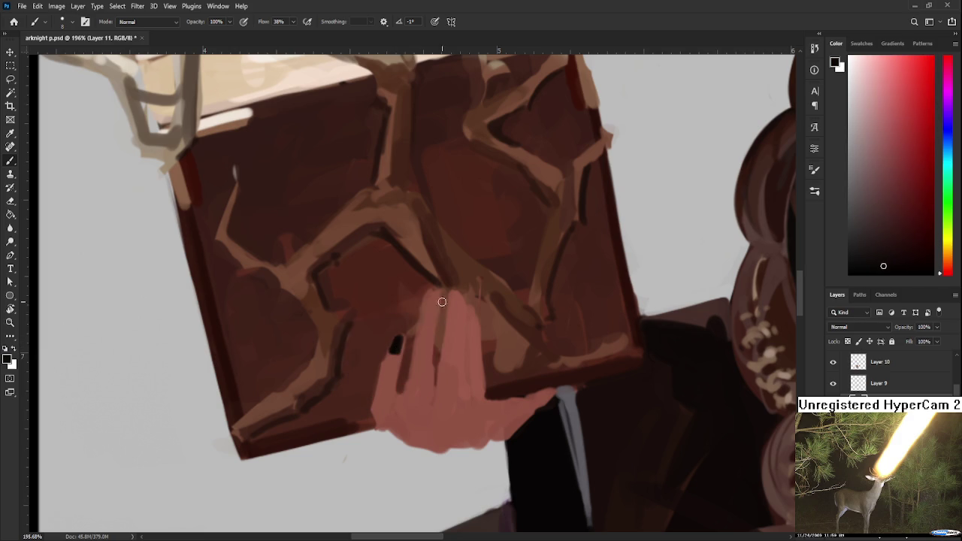
{"action": "scroll", "coordinate": [413, 311], "scroll_direction": "up", "scroll_amount": 1}
{"action": "scroll", "coordinate": [413, 312], "scroll_direction": "right", "scroll_amount": 1}
{"action": "mouse_move", "coordinate": [404, 315]}
{"action": "left_mouse_down"}
{"action": "mouse_move", "coordinate": [393, 337]}
{"action": "mouse_move", "coordinate": [399, 329]}
{"action": "mouse_move", "coordinate": [422, 339]}
{"action": "mouse_move", "coordinate": [425, 323]}
{"action": "mouse_move", "coordinate": [422, 338]}
{"action": "mouse_move", "coordinate": [423, 325]}
{"action": "mouse_move", "coordinate": [443, 359]}
{"action": "mouse_move", "coordinate": [439, 348]}
{"action": "left_mouse_up"}
Sample a slightly darker pink skin tone from the fingers
{"action": "left_click", "coordinate": [439, 360], "text": "alt"}
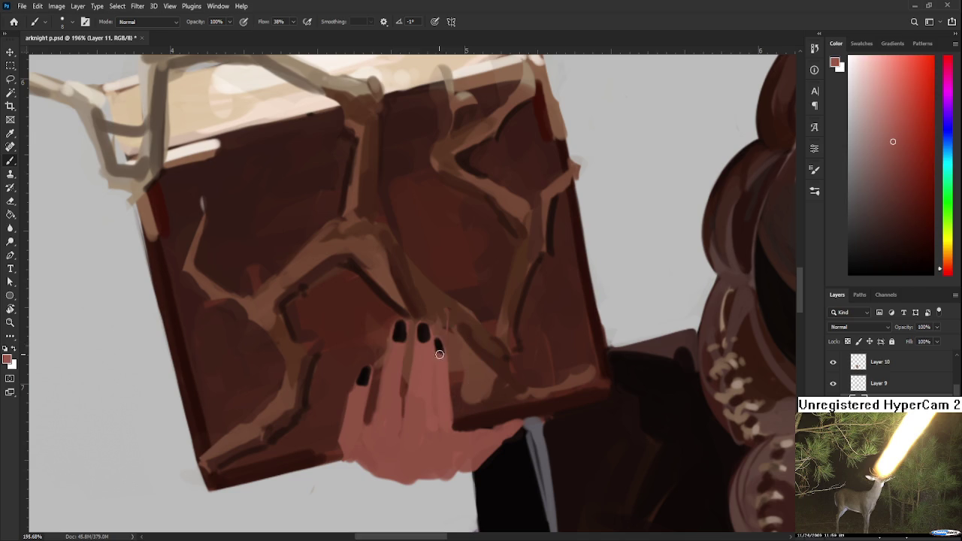
{"action": "left_click", "coordinate": [396, 351], "text": "alt"}
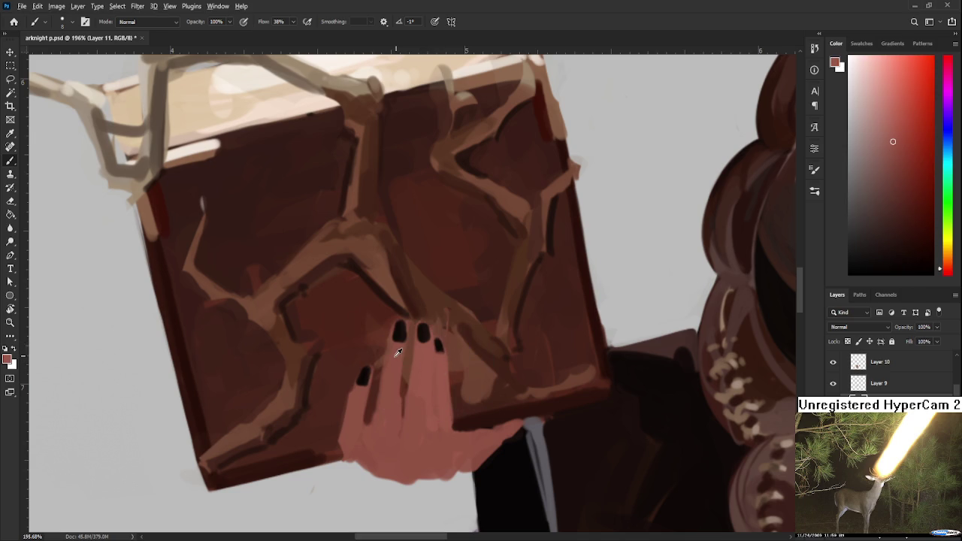
{"action": "left_click", "coordinate": [400, 419], "text": "alt"}
{"action": "scroll", "coordinate": [389, 411], "scroll_direction": "down", "scroll_amount": 3}
Paint a dark red-brown line and a light pink stroke down a finger
{"action": "scroll", "coordinate": [389, 411], "scroll_direction": "down", "scroll_amount": 2}
{"action": "scroll", "coordinate": [391, 411], "scroll_direction": "up", "scroll_amount": 3}
{"action": "scroll", "coordinate": [395, 412], "scroll_direction": "up", "scroll_amount": 3}
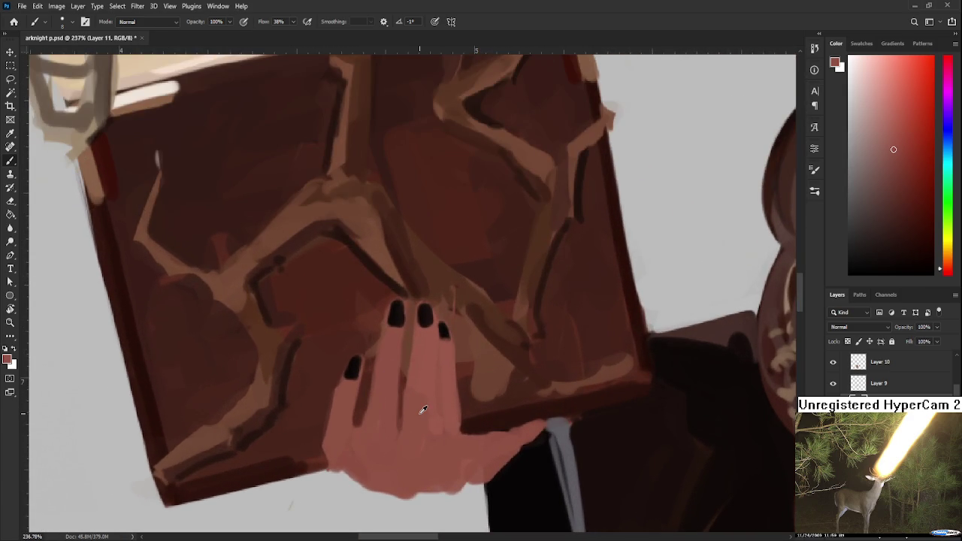
{"action": "left_click", "coordinate": [909, 181]}
{"action": "left_click_drag", "start_coordinate": [437, 346], "coordinate": [441, 417]}
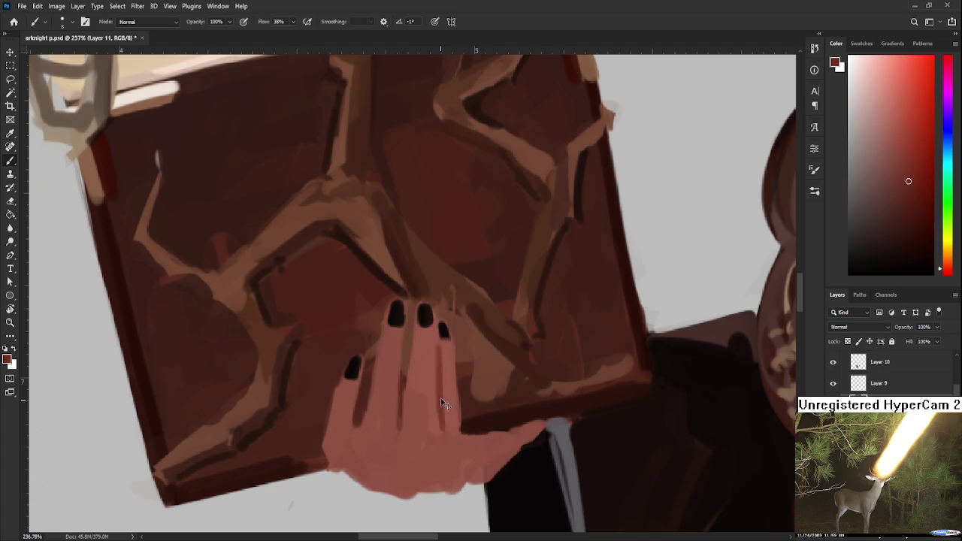
{"action": "left_click", "coordinate": [449, 362], "text": "alt"}
{"action": "left_click_drag", "start_coordinate": [443, 338], "coordinate": [450, 417]}
Paint darker pink separation lines along the ring finger
{"action": "left_click", "coordinate": [446, 423], "text": "alt"}
{"action": "left_click", "coordinate": [454, 420], "text": "alt"}
{"action": "left_click", "coordinate": [449, 415], "text": "alt"}
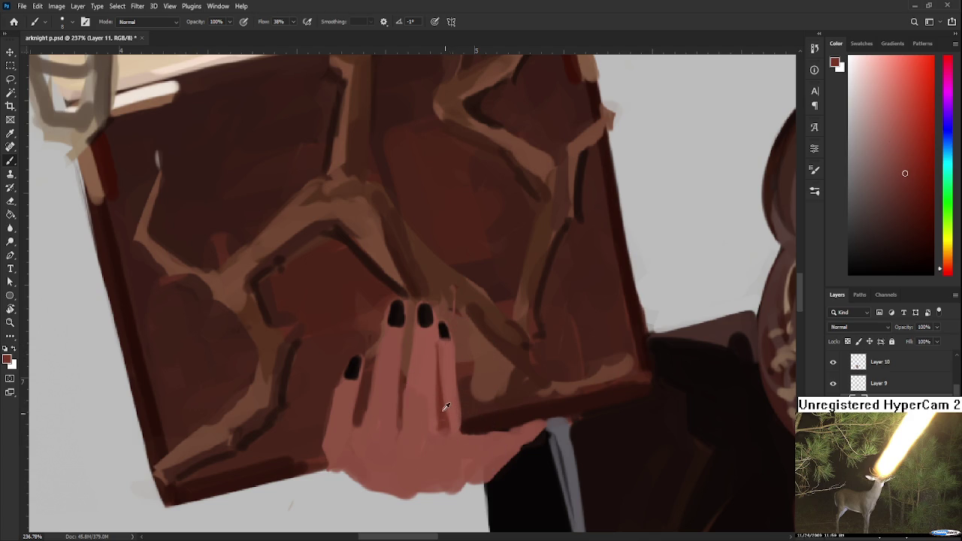
{"action": "mouse_move", "coordinate": [396, 428]}
{"action": "left_mouse_down"}
{"action": "mouse_move", "coordinate": [399, 444]}
{"action": "mouse_move", "coordinate": [443, 438]}
{"action": "left_mouse_up"}
{"action": "left_click", "coordinate": [388, 431], "text": "alt"}
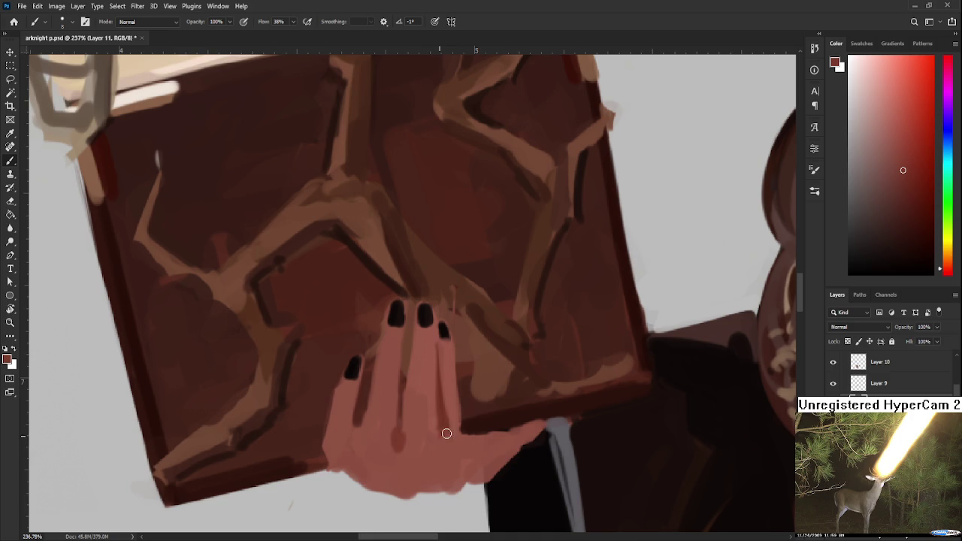
Shade the left finger with darker skin-tone strokes
{"action": "left_click", "coordinate": [441, 419], "text": "alt"}
{"action": "left_click", "coordinate": [344, 412], "text": "alt"}
{"action": "left_click", "coordinate": [440, 404], "text": "alt"}
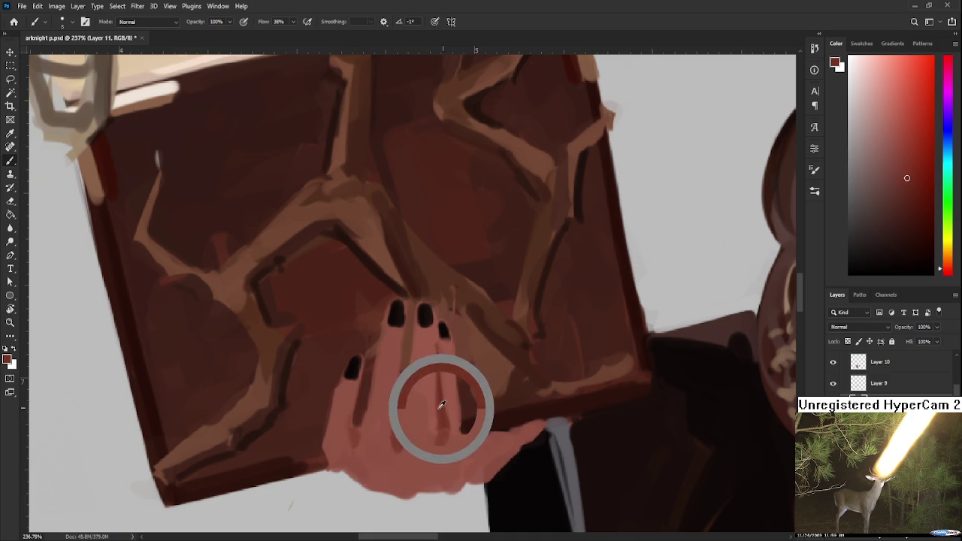
{"action": "left_click_drag", "start_coordinate": [347, 429], "coordinate": [352, 451]}
{"action": "left_click", "coordinate": [366, 431], "text": "alt"}
Blend the hand's lower edge with the sampled skin colour
{"action": "scroll", "coordinate": [394, 450], "scroll_direction": "down", "scroll_amount": 3}
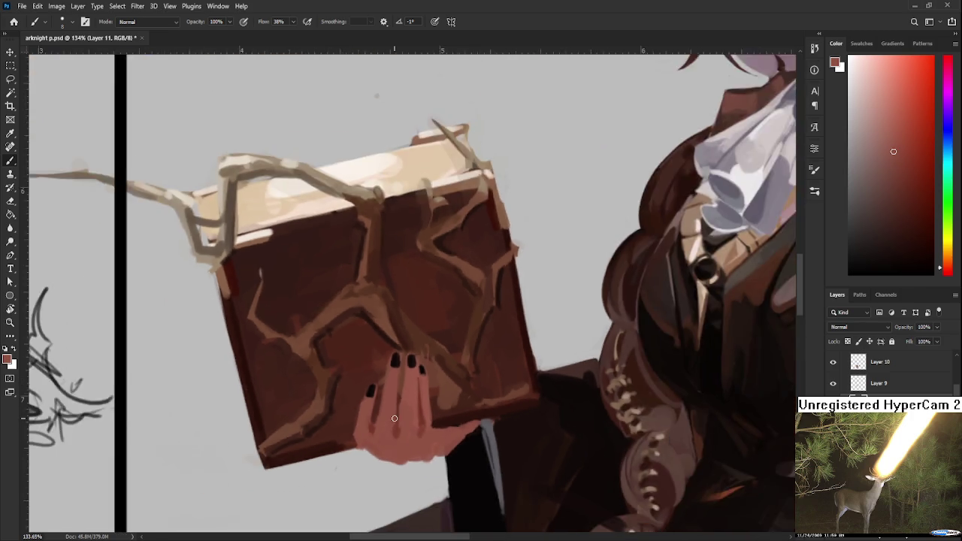
{"action": "scroll", "coordinate": [427, 410], "scroll_direction": "down", "scroll_amount": 2}
{"action": "scroll", "coordinate": [400, 424], "scroll_direction": "up", "scroll_amount": 3}
{"action": "left_click", "coordinate": [422, 404], "text": "alt"}
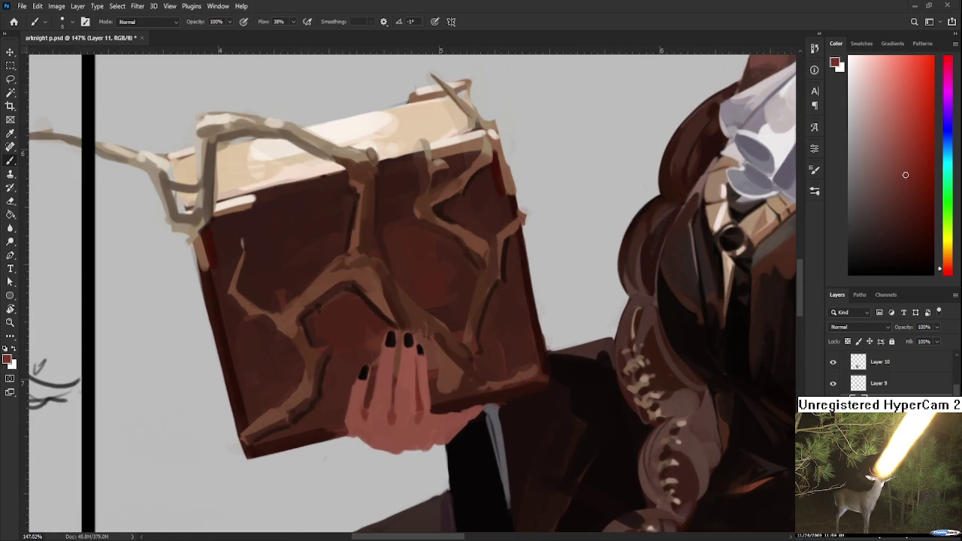
{"action": "scroll", "coordinate": [350, 403], "scroll_direction": "up", "scroll_amount": 2}
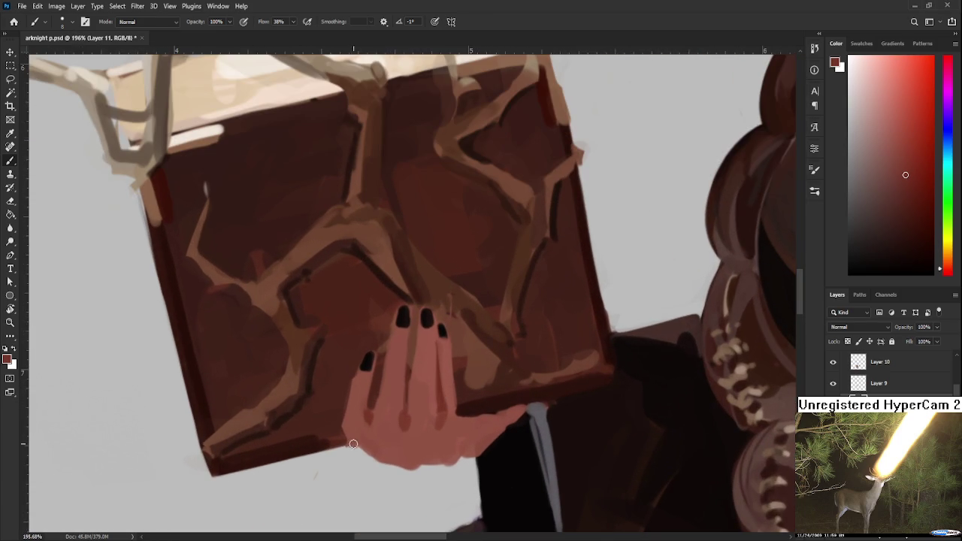
{"action": "left_click_drag", "start_coordinate": [351, 444], "coordinate": [399, 465]}
Clean up the hand's lower edge by alternately erasing and repainting it
{"action": "key", "text": "e"}
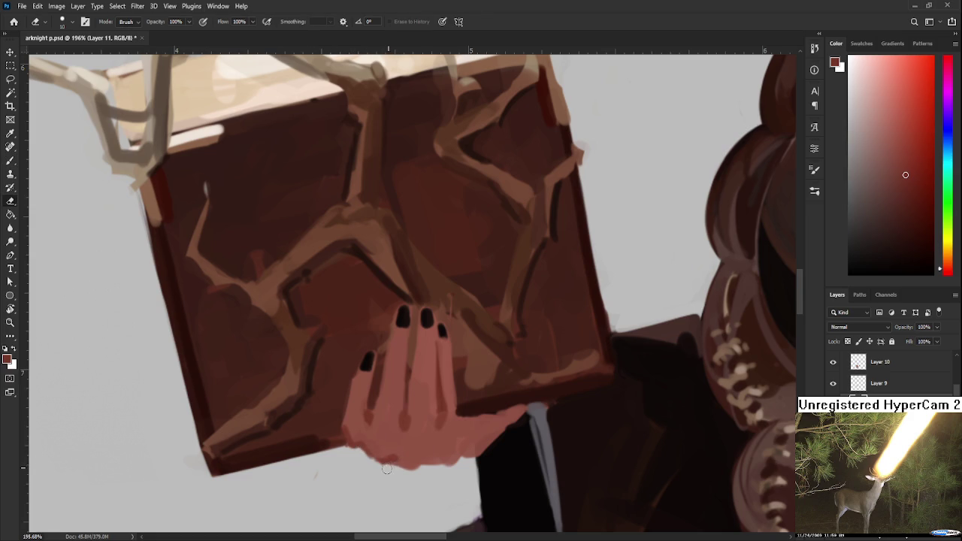
{"action": "left_click_drag", "start_coordinate": [406, 470], "coordinate": [420, 464]}
{"action": "key", "text": "b"}
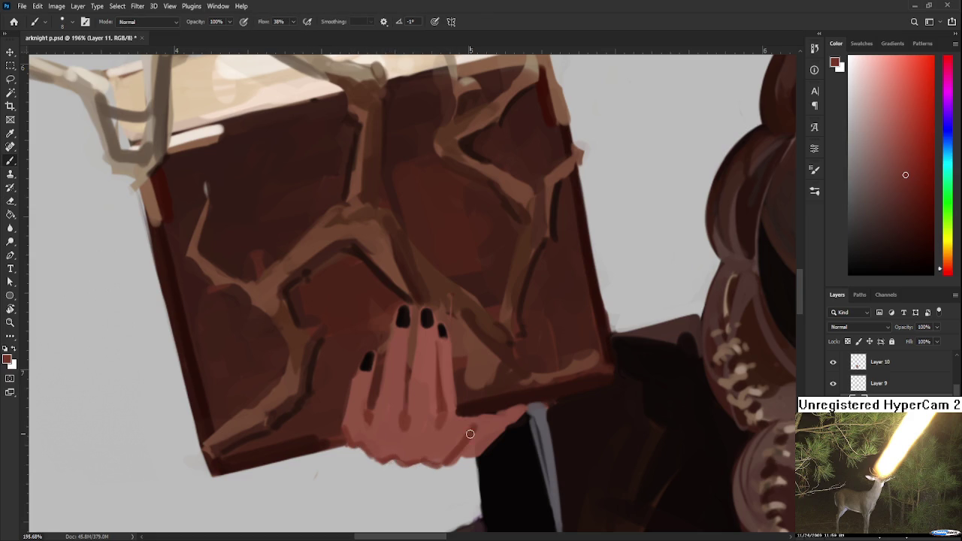
{"action": "key", "text": "e"}
{"action": "left_click_drag", "start_coordinate": [460, 449], "coordinate": [501, 450]}
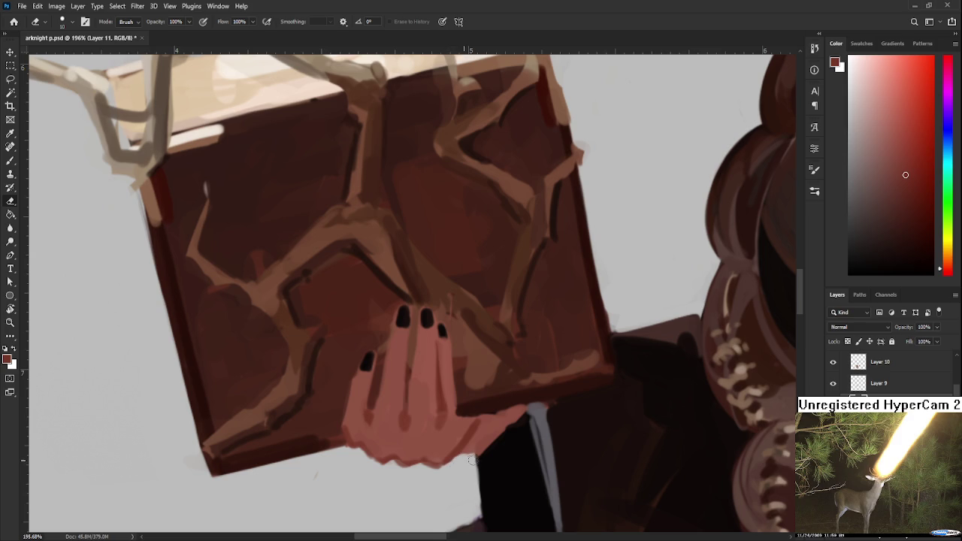
{"action": "key", "text": "b"}
{"action": "mouse_move", "coordinate": [475, 441]}
{"action": "left_mouse_down"}
{"action": "mouse_move", "coordinate": [504, 423]}
{"action": "mouse_move", "coordinate": [470, 447]}
{"action": "mouse_move", "coordinate": [491, 413]}
{"action": "mouse_move", "coordinate": [500, 429]}
{"action": "mouse_move", "coordinate": [485, 418]}
{"action": "mouse_move", "coordinate": [515, 419]}
{"action": "mouse_move", "coordinate": [465, 454]}
{"action": "mouse_move", "coordinate": [527, 422]}
{"action": "mouse_move", "coordinate": [529, 432]}
{"action": "mouse_move", "coordinate": [541, 427]}
{"action": "left_mouse_up"}
{"action": "key", "text": "e"}
{"action": "key", "text": "b"}
{"action": "key", "text": "e"}
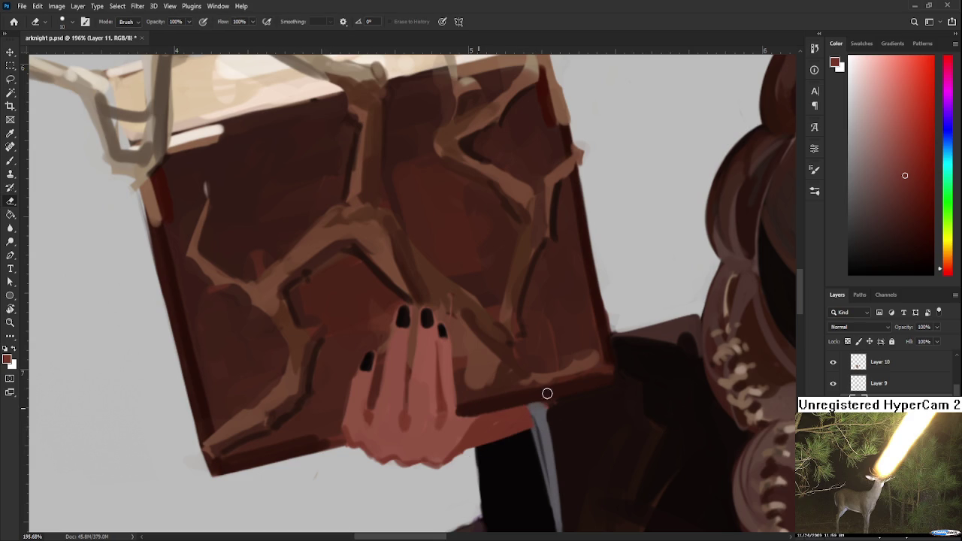
{"action": "scroll", "coordinate": [551, 428], "scroll_direction": "down", "scroll_amount": 3, "text": "alt"}
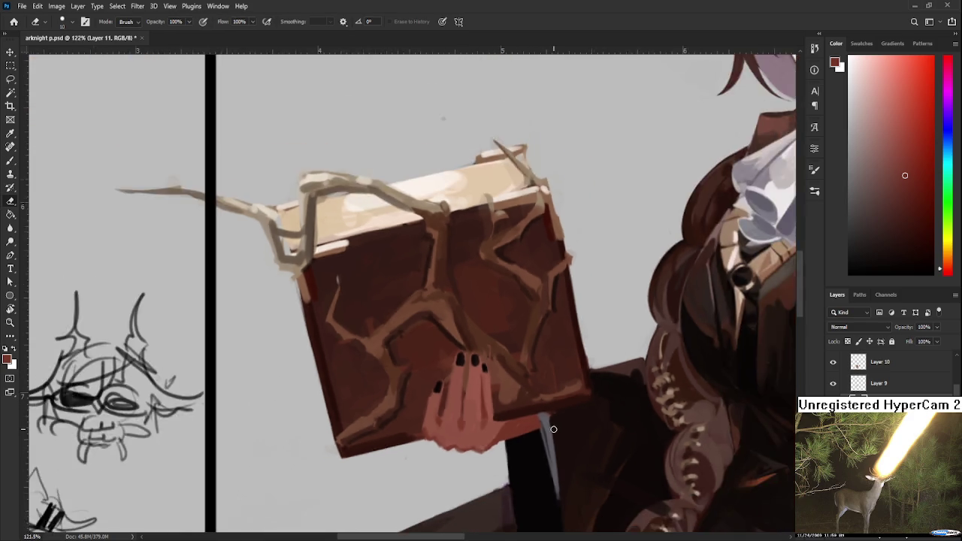
Bring the hand into view and sample its skin and lighter pink tones
{"action": "scroll", "coordinate": [552, 435], "scroll_direction": "down", "scroll_amount": 2, "text": "alt"}
{"action": "scroll", "coordinate": [552, 435], "scroll_direction": "down", "scroll_amount": 3}
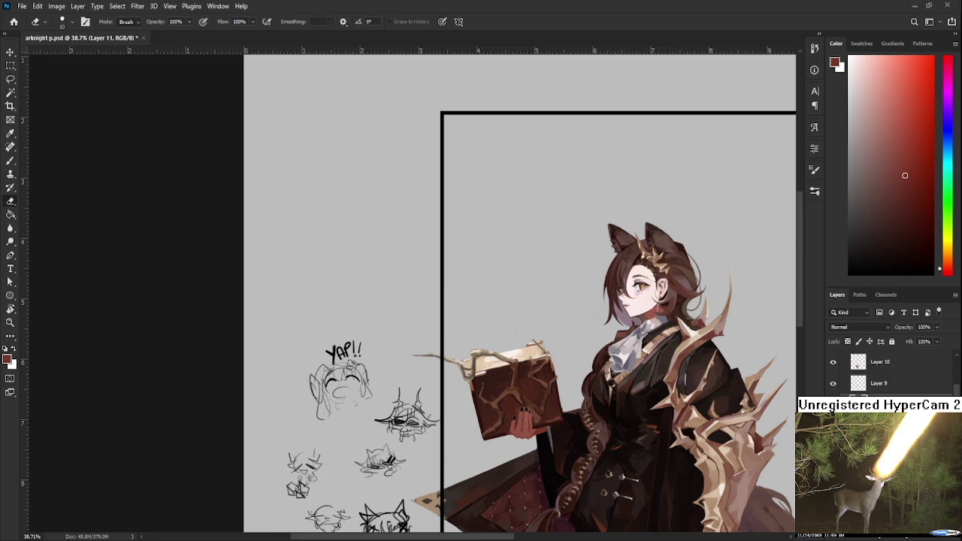
{"action": "scroll", "coordinate": [533, 426], "scroll_direction": "up", "scroll_amount": 1}
{"action": "scroll", "coordinate": [532, 426], "scroll_direction": "up", "scroll_amount": 2}
{"action": "scroll", "coordinate": [532, 426], "scroll_direction": "up", "scroll_amount": 2}
{"action": "scroll", "coordinate": [532, 426], "scroll_direction": "up", "scroll_amount": 2}
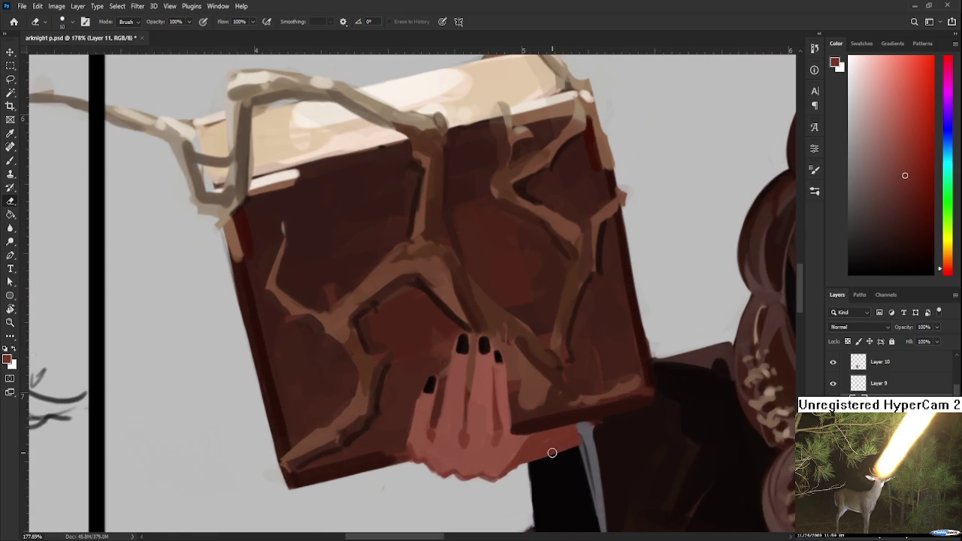
{"action": "left_click_drag", "start_coordinate": [551, 452], "coordinate": [532, 408]}
{"action": "key", "text": "b"}
{"action": "left_click", "coordinate": [481, 374], "text": "alt"}
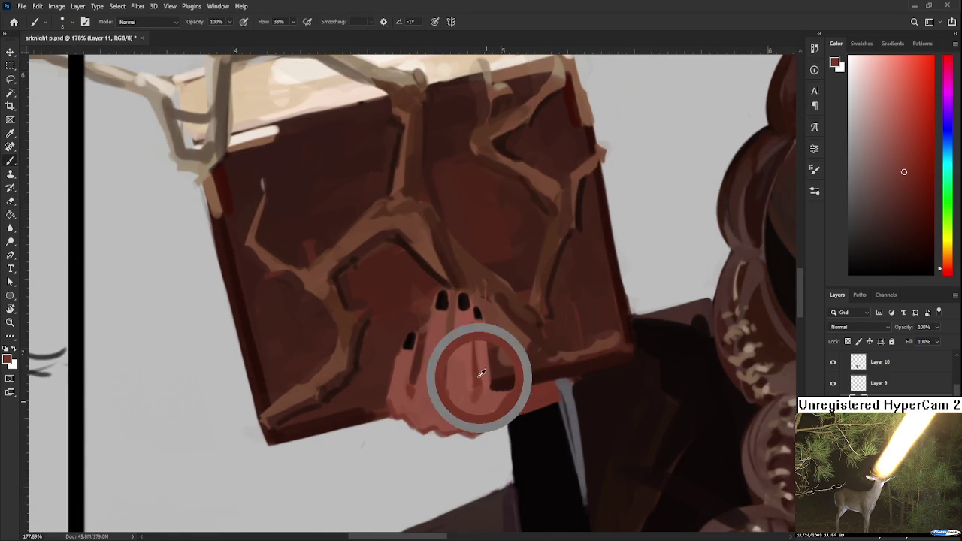
{"action": "left_click", "coordinate": [484, 385], "text": "alt"}
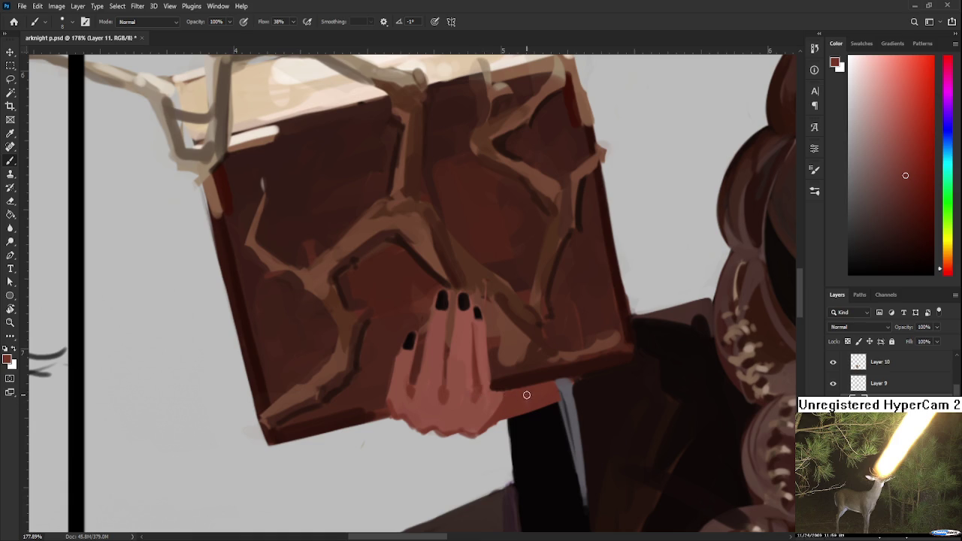
Touch up the hand's shading, alternating eraser and a slightly larger brush
{"action": "key", "text": "e"}
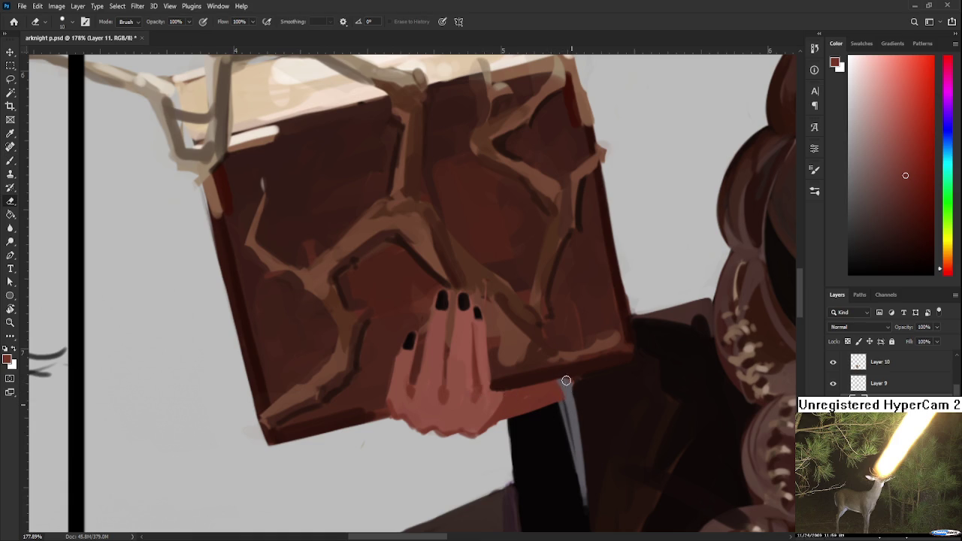
{"action": "key", "text": "b"}
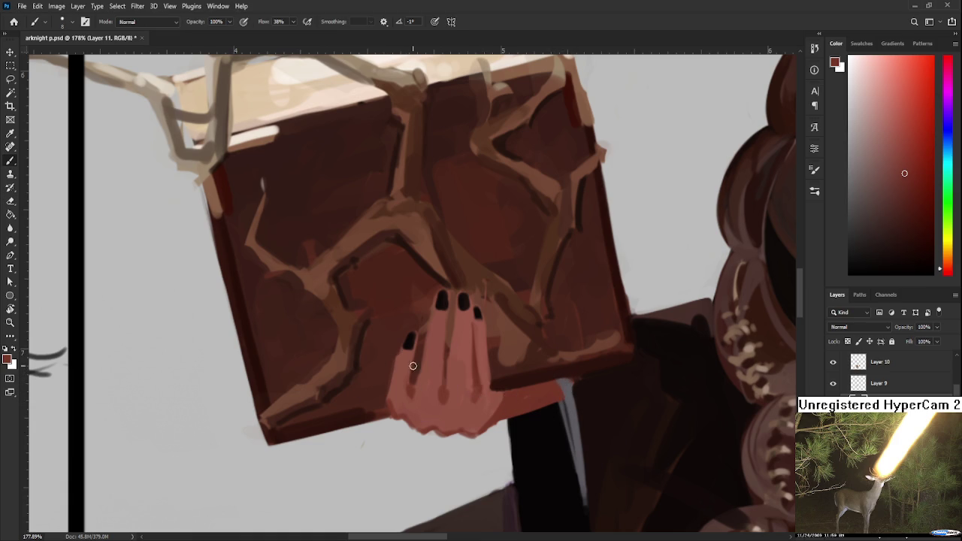
{"action": "left_click", "coordinate": [406, 361], "text": "alt"}
{"action": "key", "text": "e"}
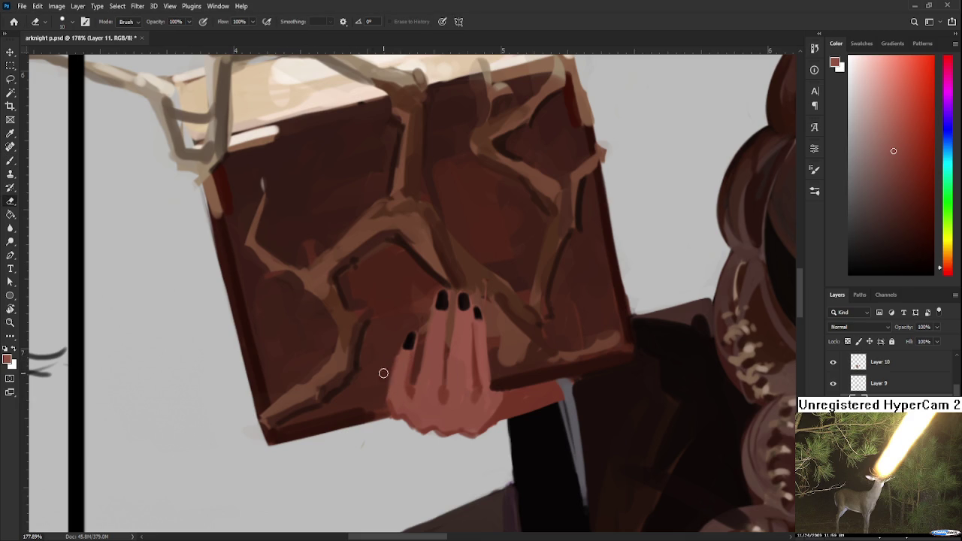
{"action": "key", "text": "b"}
{"action": "left_click", "coordinate": [449, 382], "text": "alt"}
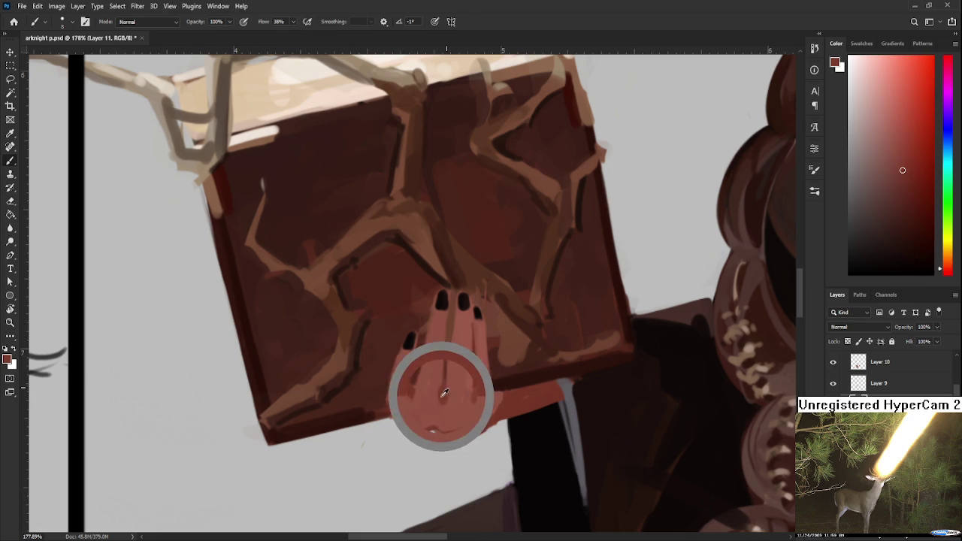
{"action": "key", "text": "bracketright"}
{"action": "key", "text": "bracketright"}
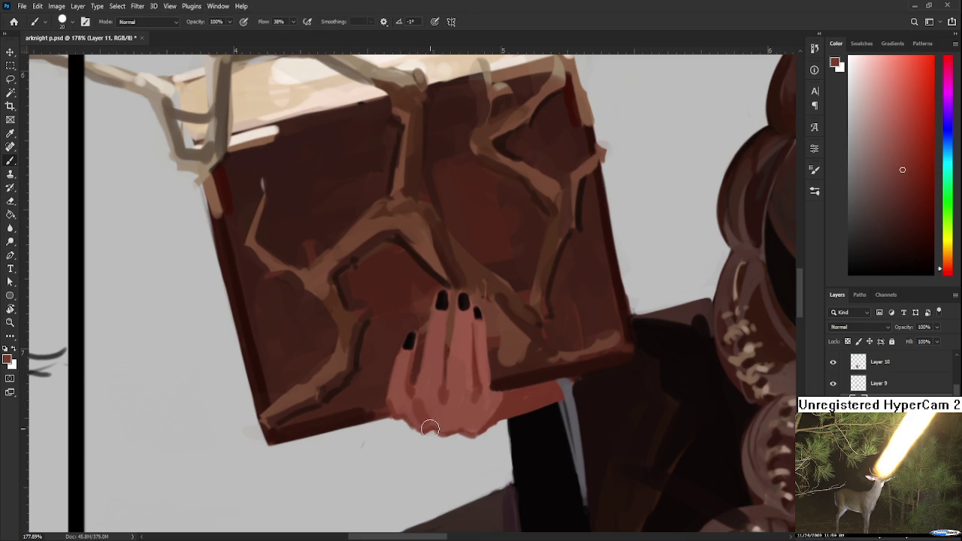
{"action": "left_click", "coordinate": [430, 400], "text": "alt"}
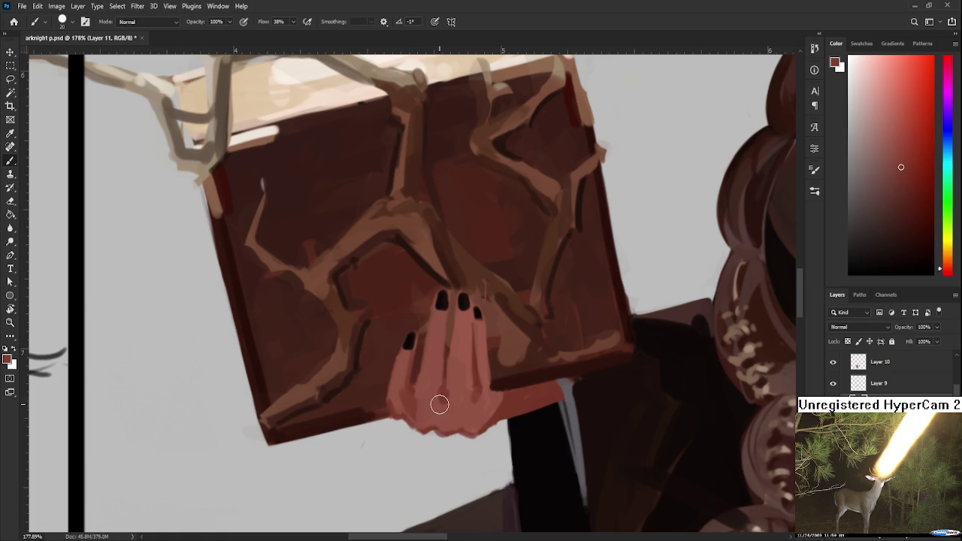
{"action": "left_click", "coordinate": [406, 377], "text": "alt"}
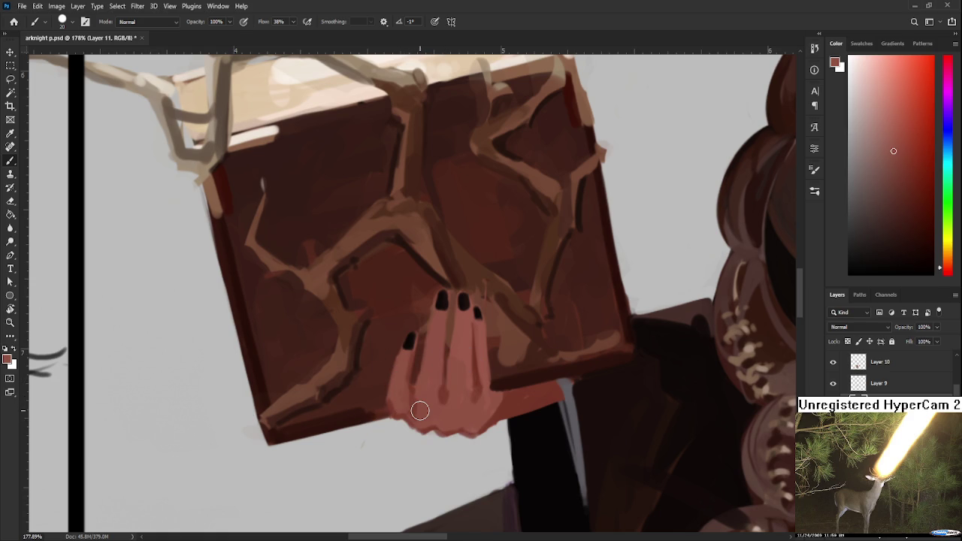
Sample a dark colour near the hand and shrink the brush for detail
{"action": "scroll", "coordinate": [420, 409], "scroll_direction": "down", "scroll_amount": 5}
{"action": "scroll", "coordinate": [363, 300], "scroll_direction": "down", "scroll_amount": 4}
{"action": "scroll", "coordinate": [362, 283], "scroll_direction": "down", "scroll_amount": 3}
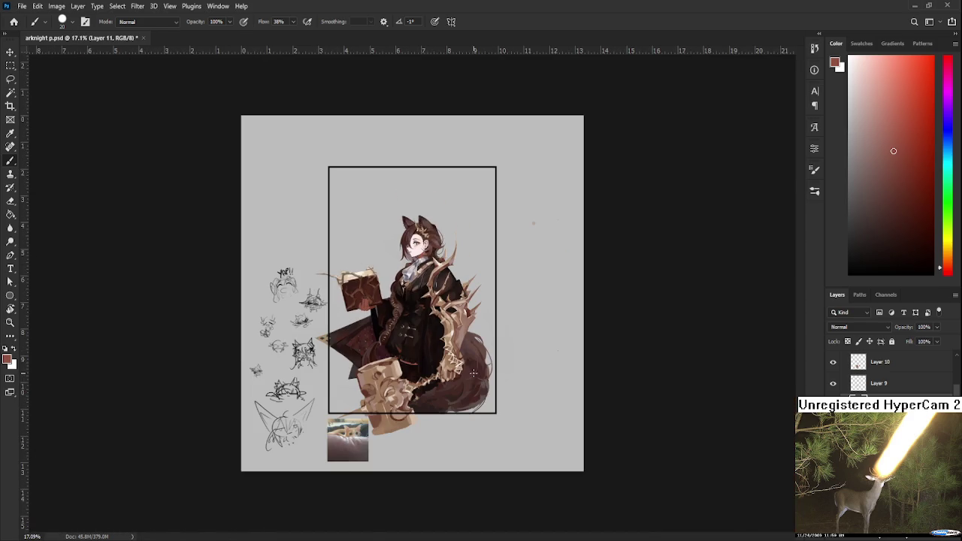
{"action": "scroll", "coordinate": [363, 283], "scroll_direction": "up", "scroll_amount": 3}
{"action": "scroll", "coordinate": [363, 282], "scroll_direction": "up", "scroll_amount": 3}
{"action": "scroll", "coordinate": [365, 283], "scroll_direction": "up", "scroll_amount": 2}
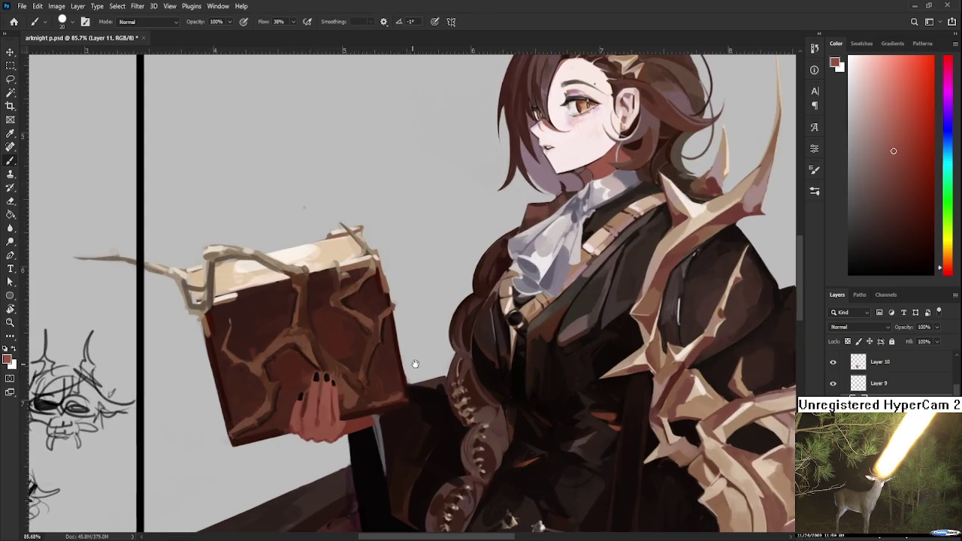
{"action": "scroll", "coordinate": [382, 404], "scroll_direction": "up", "scroll_amount": 2}
{"action": "scroll", "coordinate": [381, 404], "scroll_direction": "up", "scroll_amount": 3}
{"action": "scroll", "coordinate": [369, 393], "scroll_direction": "up", "scroll_amount": 2}
{"action": "left_click", "coordinate": [365, 350], "text": "alt"}
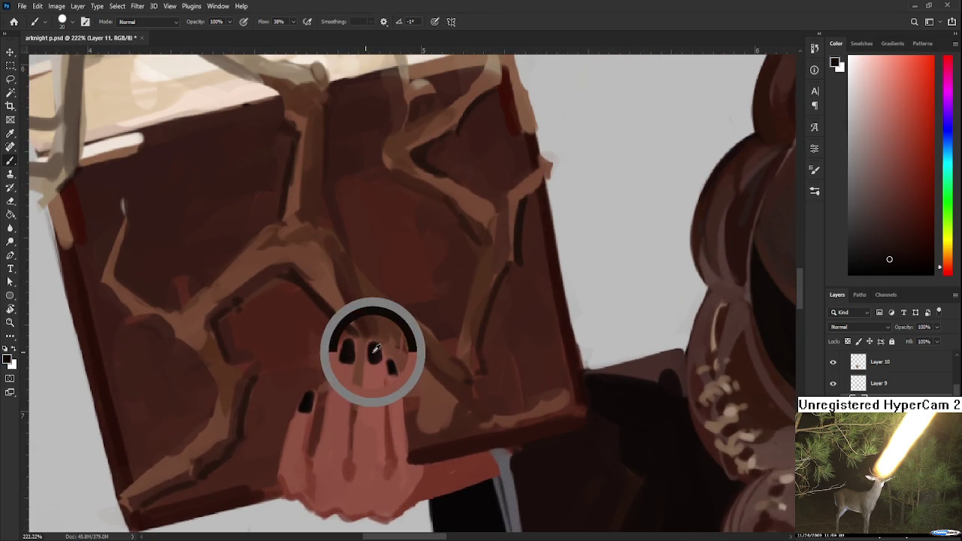
{"action": "scroll", "coordinate": [391, 343], "scroll_direction": "down", "scroll_amount": 2}
{"action": "scroll", "coordinate": [390, 343], "scroll_direction": "up", "scroll_amount": 1}
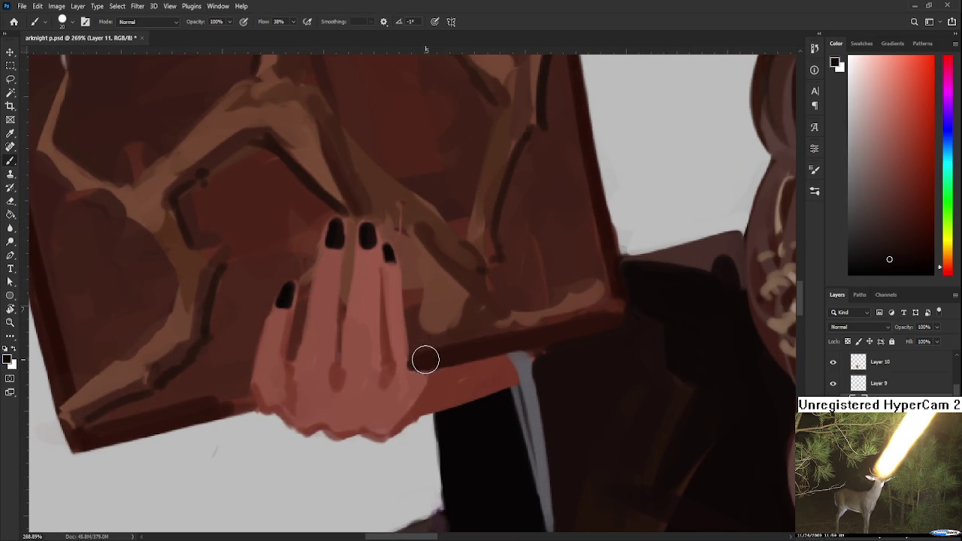
{"action": "key", "text": "bracketleft"}
{"action": "key", "text": "bracketleft"}
Paint the book's dark edge into the gap below the ring finger
{"action": "left_click_drag", "start_coordinate": [381, 355], "coordinate": [402, 354]}
{"action": "key", "text": "ctrl+z"}
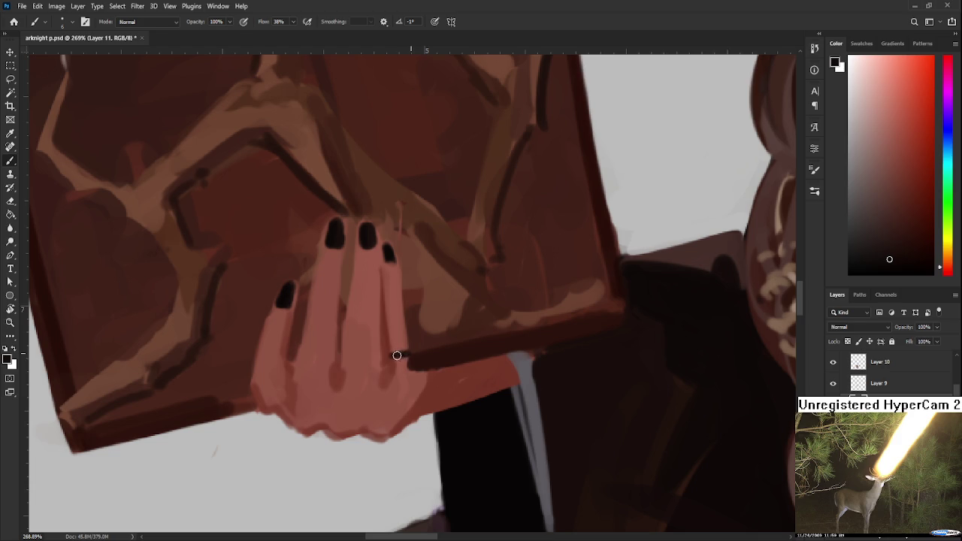
{"action": "left_click_drag", "start_coordinate": [395, 348], "coordinate": [390, 350]}
{"action": "left_click", "coordinate": [395, 359], "text": "alt"}
{"action": "left_click", "coordinate": [436, 313], "text": "alt"}
{"action": "left_click", "coordinate": [408, 350], "text": "alt"}
Lasso the hand, shift it right and narrow it, then deselect
{"action": "scroll", "coordinate": [422, 358], "scroll_direction": "down", "scroll_amount": 5}
{"action": "scroll", "coordinate": [424, 357], "scroll_direction": "down", "scroll_amount": 5}
{"action": "scroll", "coordinate": [443, 357], "scroll_direction": "down", "scroll_amount": 5}
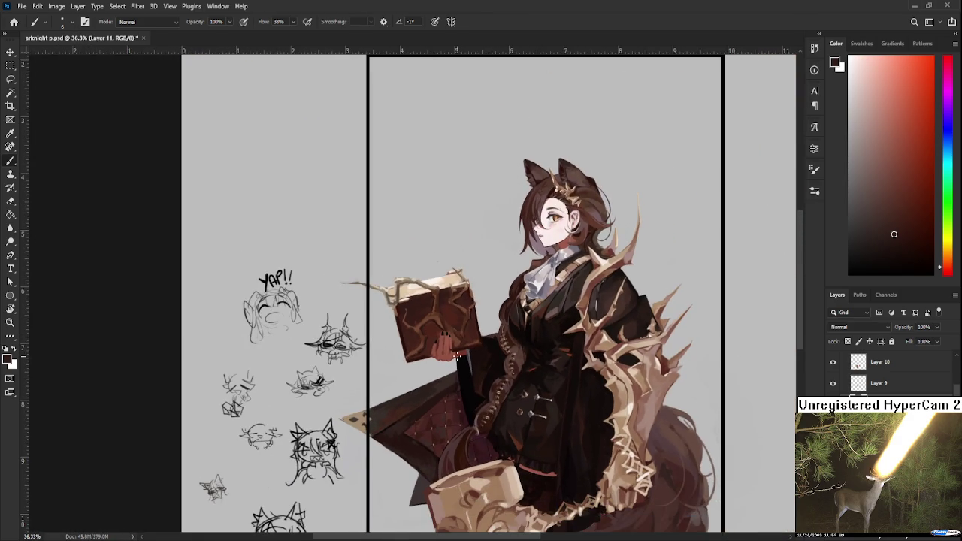
{"action": "scroll", "coordinate": [455, 353], "scroll_direction": "up", "scroll_amount": 2}
{"action": "scroll", "coordinate": [454, 351], "scroll_direction": "up", "scroll_amount": 4}
{"action": "scroll", "coordinate": [454, 349], "scroll_direction": "up", "scroll_amount": 3}
{"action": "scroll", "coordinate": [454, 348], "scroll_direction": "up", "scroll_amount": 1}
{"action": "scroll", "coordinate": [454, 348], "scroll_direction": "down", "scroll_amount": 1}
{"action": "scroll", "coordinate": [454, 349], "scroll_direction": "up", "scroll_amount": 2}
{"action": "scroll", "coordinate": [455, 350], "scroll_direction": "up", "scroll_amount": 1}
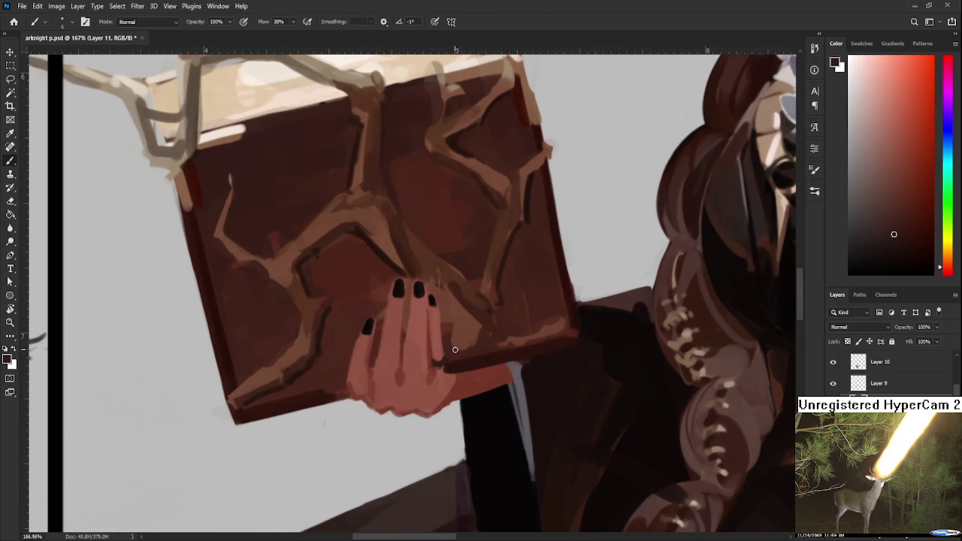
{"action": "scroll", "coordinate": [454, 349], "scroll_direction": "down", "scroll_amount": 2}
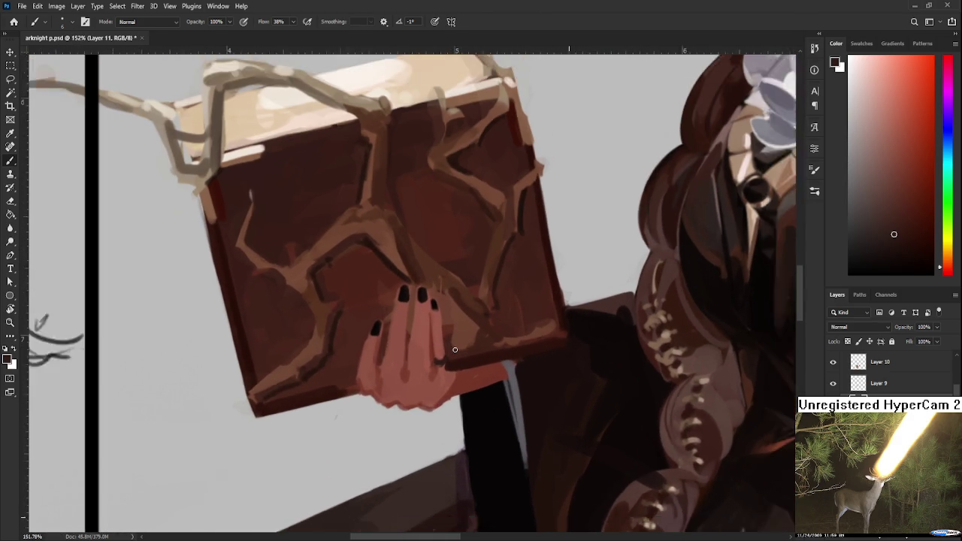
{"action": "scroll", "coordinate": [455, 349], "scroll_direction": "down", "scroll_amount": 2}
{"action": "scroll", "coordinate": [455, 349], "scroll_direction": "down", "scroll_amount": 1}
{"action": "scroll", "coordinate": [455, 350], "scroll_direction": "down", "scroll_amount": 1}
{"action": "scroll", "coordinate": [455, 349], "scroll_direction": "down", "scroll_amount": 1}
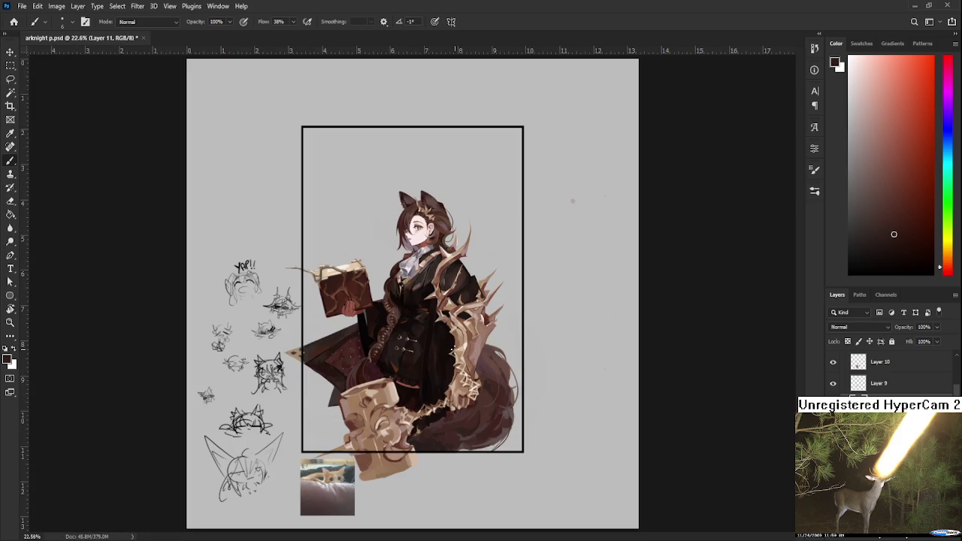
{"action": "scroll", "coordinate": [377, 326], "scroll_direction": "up", "scroll_amount": 1}
{"action": "scroll", "coordinate": [364, 316], "scroll_direction": "up", "scroll_amount": 2}
{"action": "scroll", "coordinate": [345, 299], "scroll_direction": "up", "scroll_amount": 2}
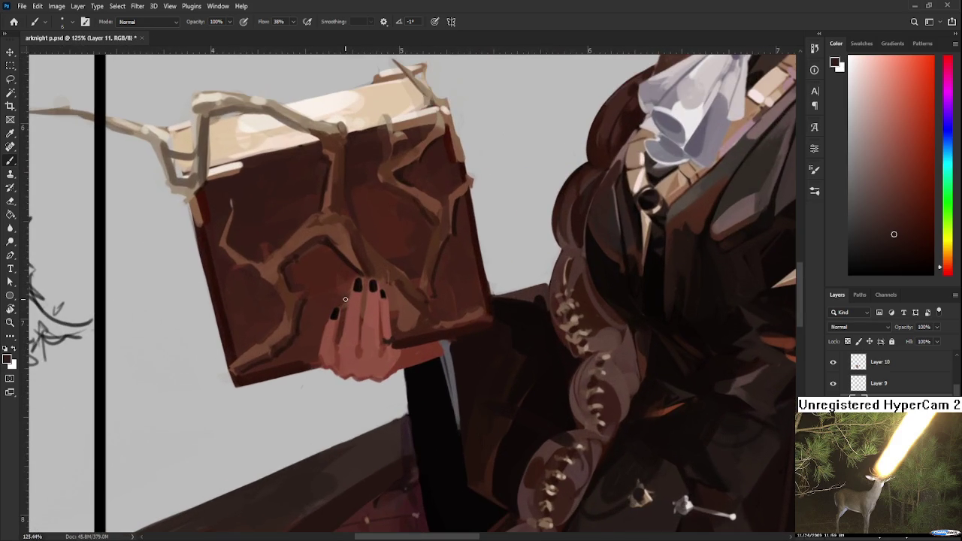
{"action": "key", "text": "l"}
{"action": "mouse_move", "coordinate": [350, 263]}
{"action": "left_mouse_down"}
{"action": "mouse_move", "coordinate": [402, 290]}
{"action": "mouse_move", "coordinate": [399, 279]}
{"action": "left_mouse_up"}
{"action": "key", "text": "ctrl+t"}
{"action": "left_click_drag", "start_coordinate": [371, 328], "coordinate": [422, 325]}
{"action": "key", "text": "Return"}
{"action": "key", "text": "ctrl+d"}
Touch up the hand edges with the eraser and reddish skin tone
{"action": "key", "text": "e"}
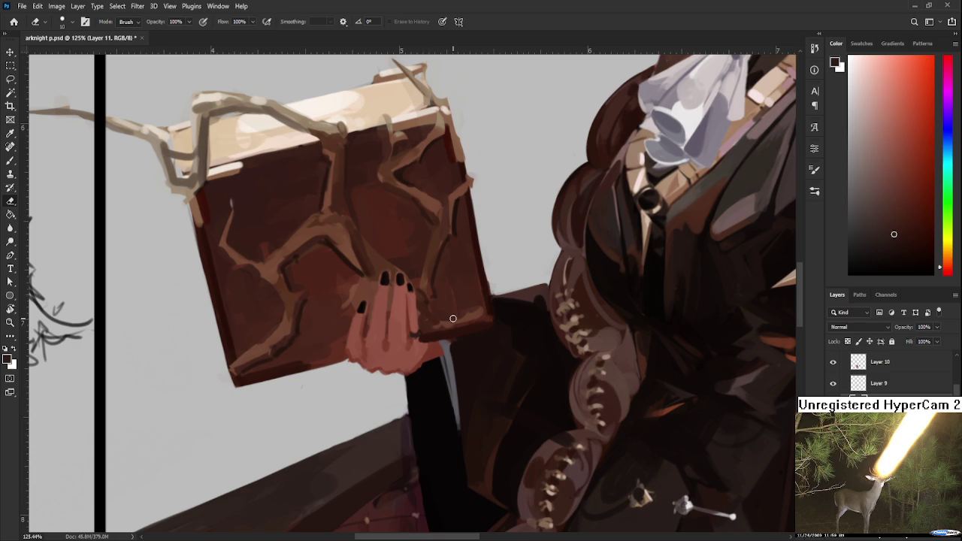
{"action": "scroll", "coordinate": [451, 318], "scroll_direction": "down", "scroll_amount": 3}
{"action": "scroll", "coordinate": [451, 319], "scroll_direction": "down", "scroll_amount": 2}
{"action": "scroll", "coordinate": [428, 312], "scroll_direction": "up", "scroll_amount": 4}
{"action": "scroll", "coordinate": [425, 310], "scroll_direction": "up", "scroll_amount": 2}
{"action": "key", "text": "b"}
{"action": "left_click", "coordinate": [412, 310], "text": "alt"}
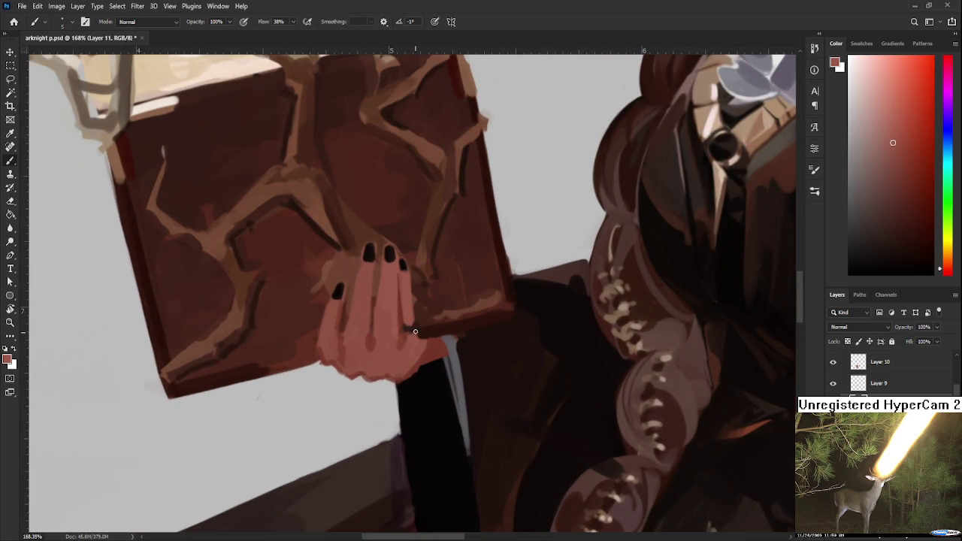
{"action": "key", "text": "e"}
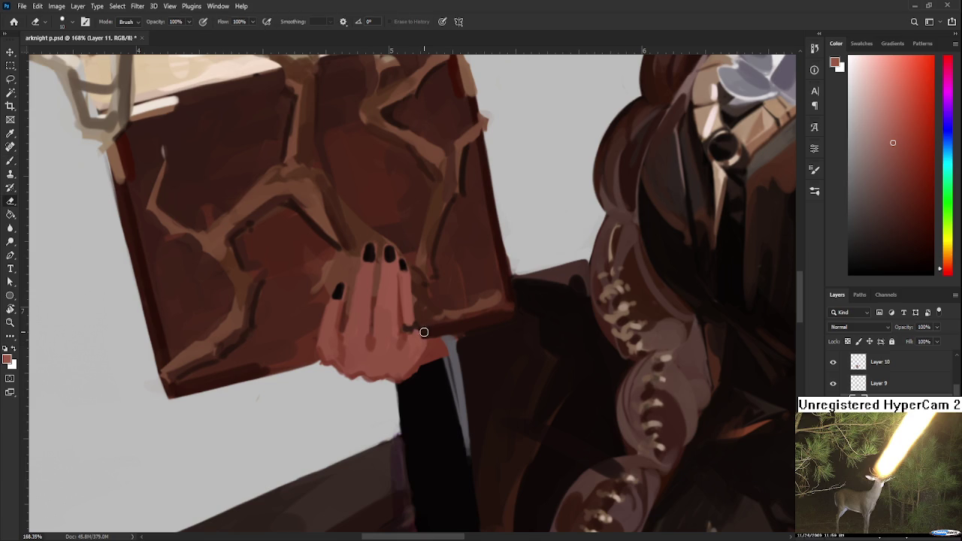
{"action": "key", "text": "b"}
Refine the fingertips using sampled fingertip colours and the eraser
{"action": "left_click", "coordinate": [409, 290], "text": "alt"}
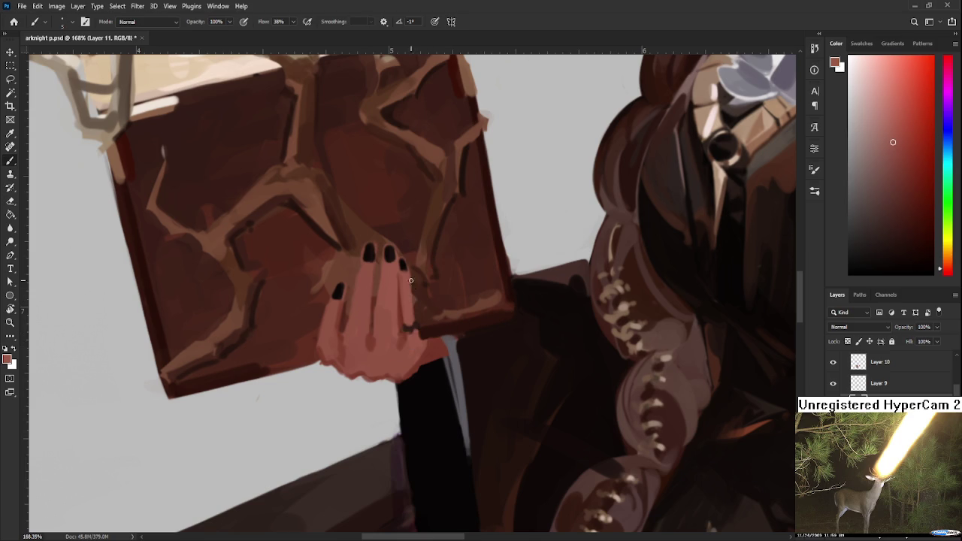
{"action": "key", "text": "e"}
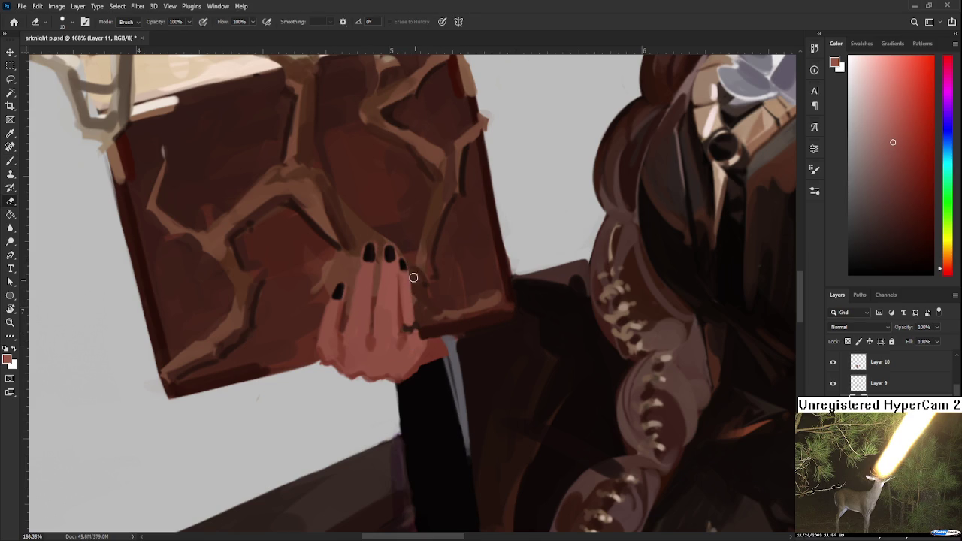
{"action": "key", "text": "b"}
{"action": "left_click", "coordinate": [410, 280], "text": "alt"}
{"action": "left_click", "coordinate": [411, 326], "text": "alt"}
{"action": "key", "text": "e"}
{"action": "scroll", "coordinate": [411, 244], "scroll_direction": "down", "scroll_amount": 3}
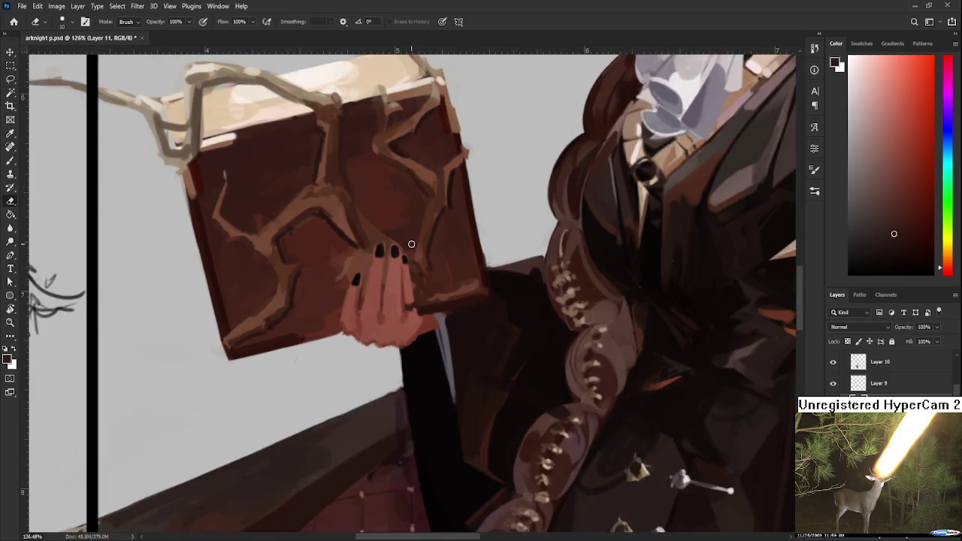
{"action": "scroll", "coordinate": [412, 244], "scroll_direction": "down", "scroll_amount": 2}
{"action": "scroll", "coordinate": [412, 244], "scroll_direction": "down", "scroll_amount": 2}
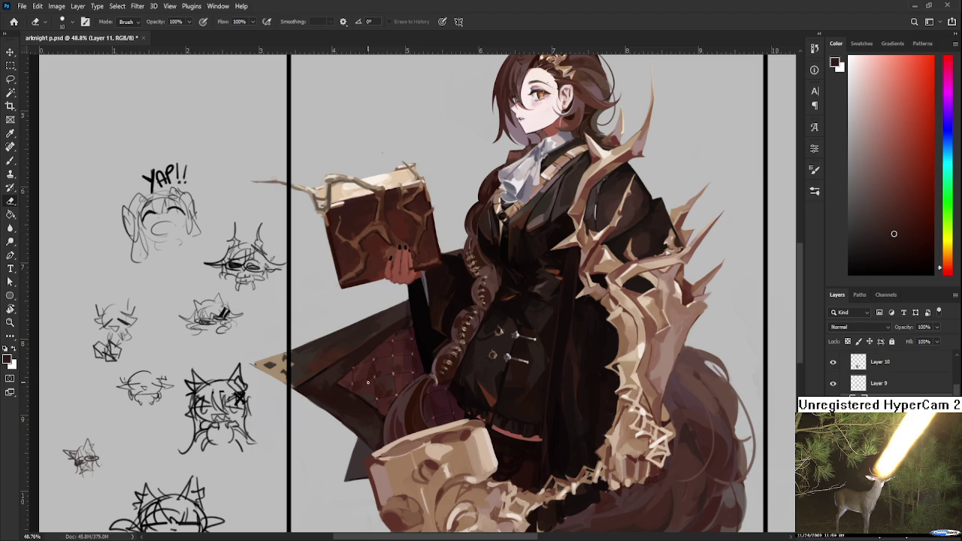
Tilt the canvas view to a comfortable angle and darken the finger's right edge
{"action": "scroll", "coordinate": [367, 382], "scroll_direction": "down", "scroll_amount": 2}
{"action": "scroll", "coordinate": [403, 245], "scroll_direction": "up", "scroll_amount": 5}
{"action": "scroll", "coordinate": [413, 286], "scroll_direction": "up", "scroll_amount": 4}
{"action": "scroll", "coordinate": [418, 307], "scroll_direction": "up", "scroll_amount": 2}
{"action": "scroll", "coordinate": [420, 310], "scroll_direction": "down", "scroll_amount": 7}
{"action": "scroll", "coordinate": [420, 309], "scroll_direction": "down", "scroll_amount": 3}
{"action": "scroll", "coordinate": [417, 311], "scroll_direction": "up", "scroll_amount": 3}
{"action": "scroll", "coordinate": [414, 313], "scroll_direction": "down", "scroll_amount": 2}
{"action": "scroll", "coordinate": [412, 314], "scroll_direction": "down", "scroll_amount": 2}
{"action": "scroll", "coordinate": [412, 317], "scroll_direction": "up", "scroll_amount": 1}
{"action": "scroll", "coordinate": [409, 330], "scroll_direction": "up", "scroll_amount": 2}
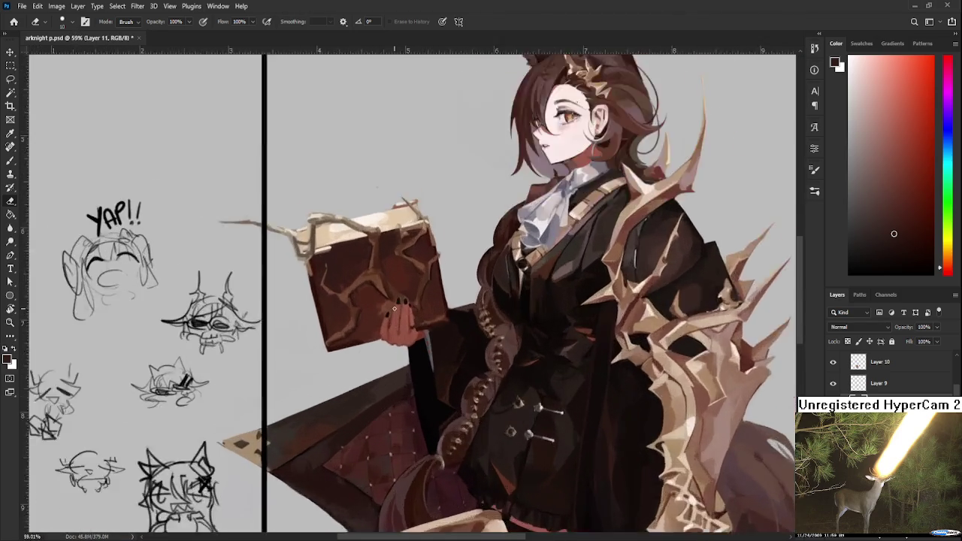
{"action": "scroll", "coordinate": [405, 361], "scroll_direction": "up", "scroll_amount": 3}
{"action": "scroll", "coordinate": [399, 384], "scroll_direction": "up", "scroll_amount": 1}
{"action": "key", "text": "b"}
{"action": "key", "text": "r"}
{"action": "left_click_drag", "start_coordinate": [500, 348], "coordinate": [438, 362]}
{"action": "left_click_drag", "start_coordinate": [452, 326], "coordinate": [427, 381]}
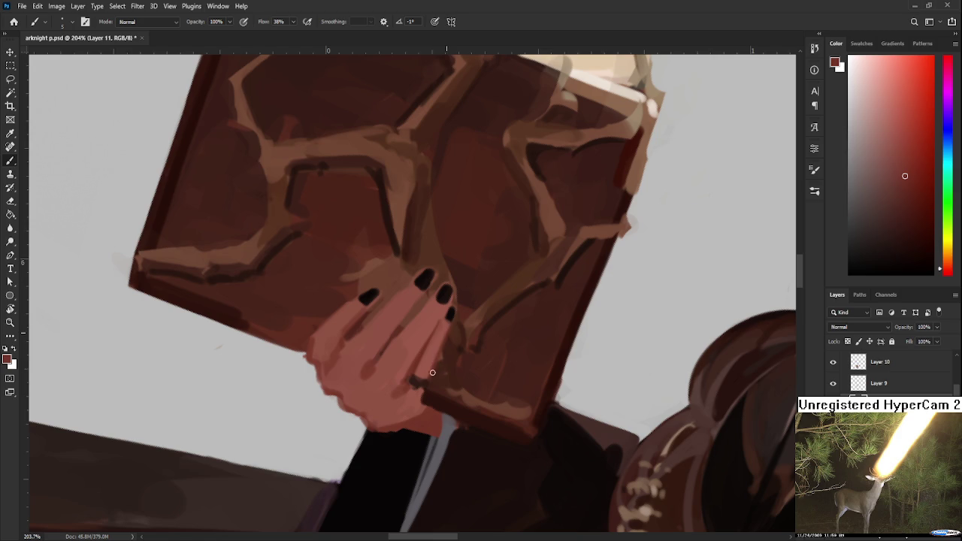
Sample new skin colours from the hand and rotate the view for painting
{"action": "left_click", "coordinate": [425, 394], "text": "alt"}
{"action": "left_click", "coordinate": [405, 403], "text": "alt"}
{"action": "key", "text": "r"}
{"action": "left_click_drag", "start_coordinate": [405, 399], "coordinate": [509, 387]}
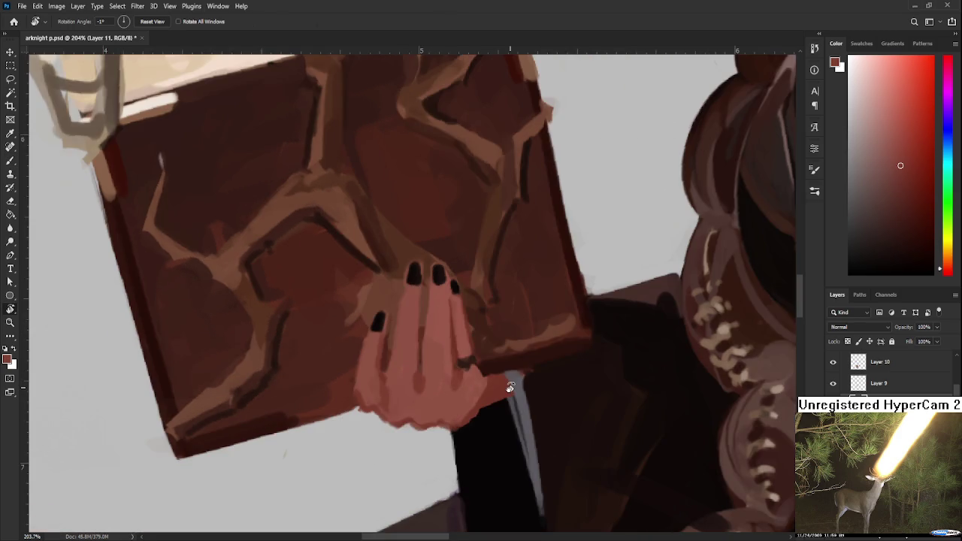
{"action": "scroll", "coordinate": [462, 313], "scroll_direction": "down", "scroll_amount": 3}
{"action": "scroll", "coordinate": [450, 307], "scroll_direction": "down", "scroll_amount": 2}
{"action": "scroll", "coordinate": [449, 310], "scroll_direction": "up", "scroll_amount": 5}
{"action": "key", "text": "b"}
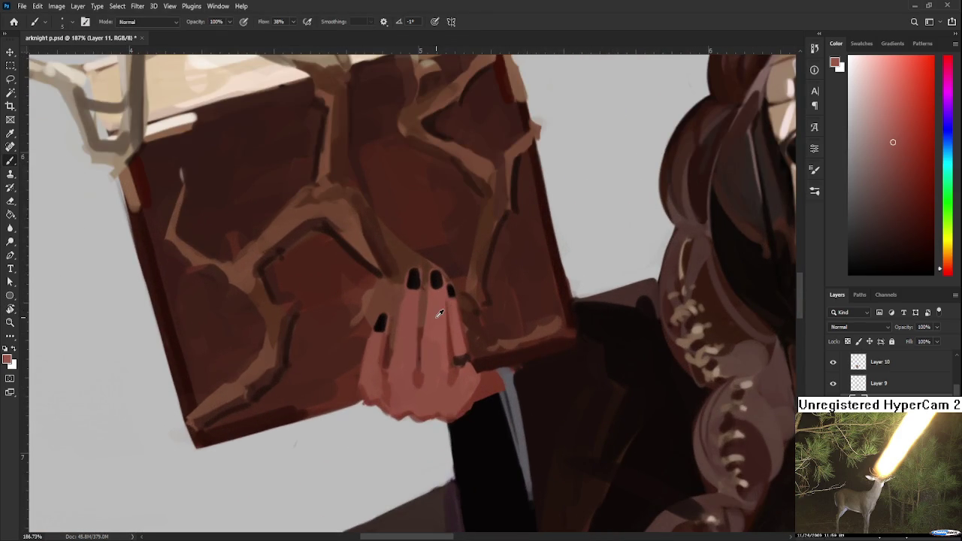
Pick darker brown-red and lighter pink hand shades and refine the finger shading
{"action": "left_click_drag", "start_coordinate": [874, 175], "coordinate": [914, 224]}
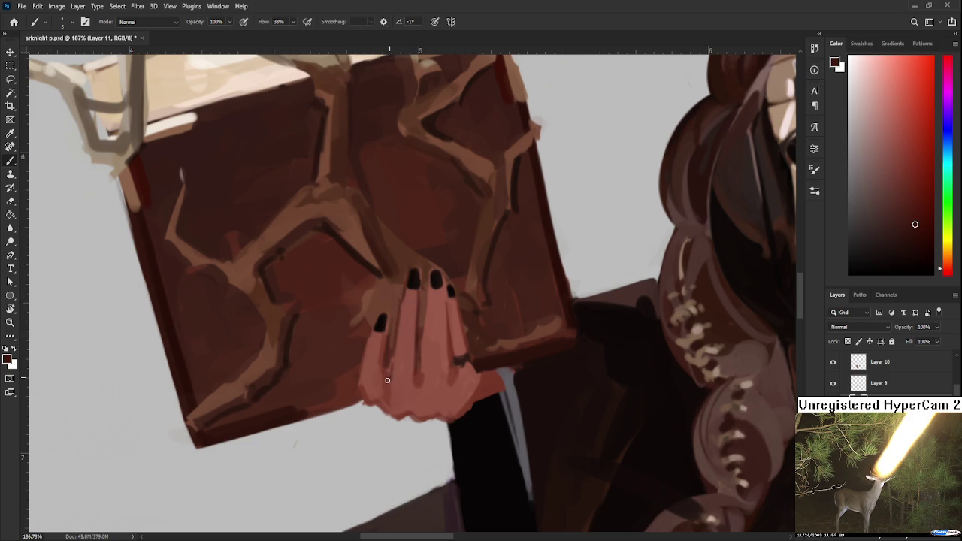
{"action": "left_click", "coordinate": [409, 300], "text": "alt"}
{"action": "left_click", "coordinate": [397, 317], "text": "alt"}
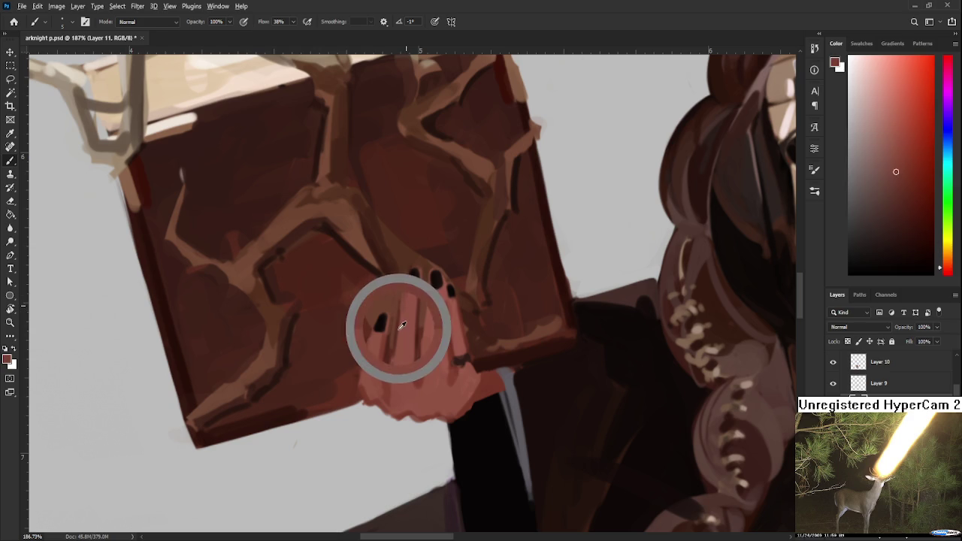
{"action": "left_click", "coordinate": [410, 317], "text": "alt"}
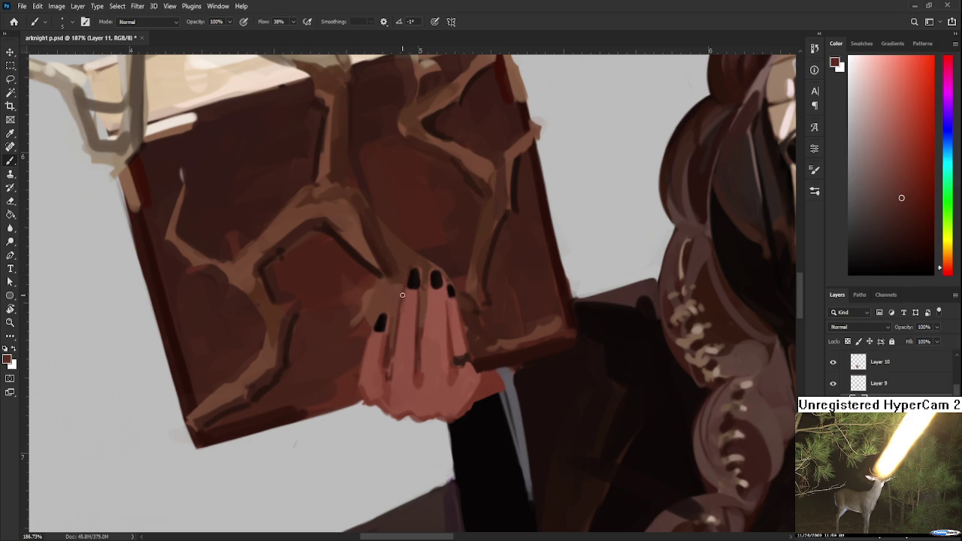
{"action": "left_click", "coordinate": [406, 284], "text": "alt"}
{"action": "left_click", "coordinate": [418, 321], "text": "alt"}
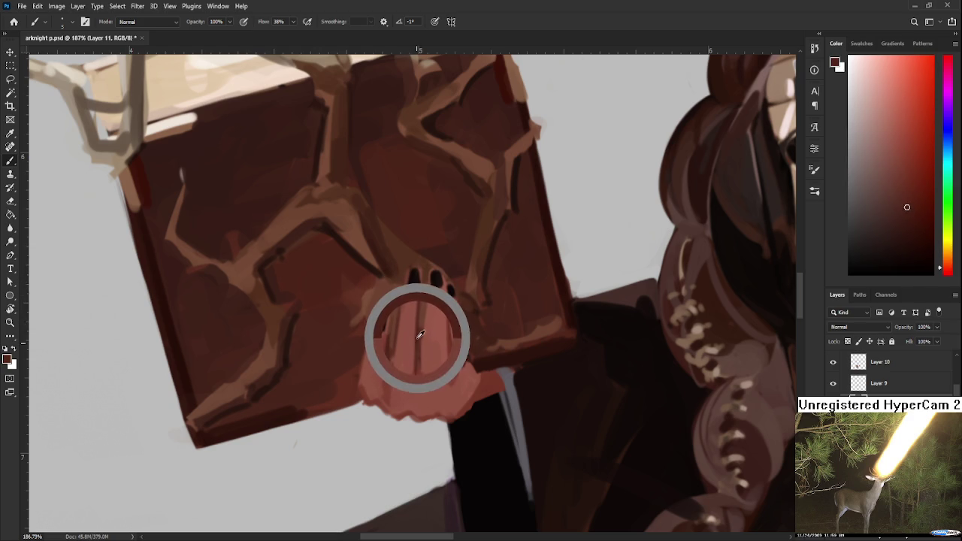
{"action": "left_click_drag", "start_coordinate": [424, 338], "coordinate": [423, 376]}
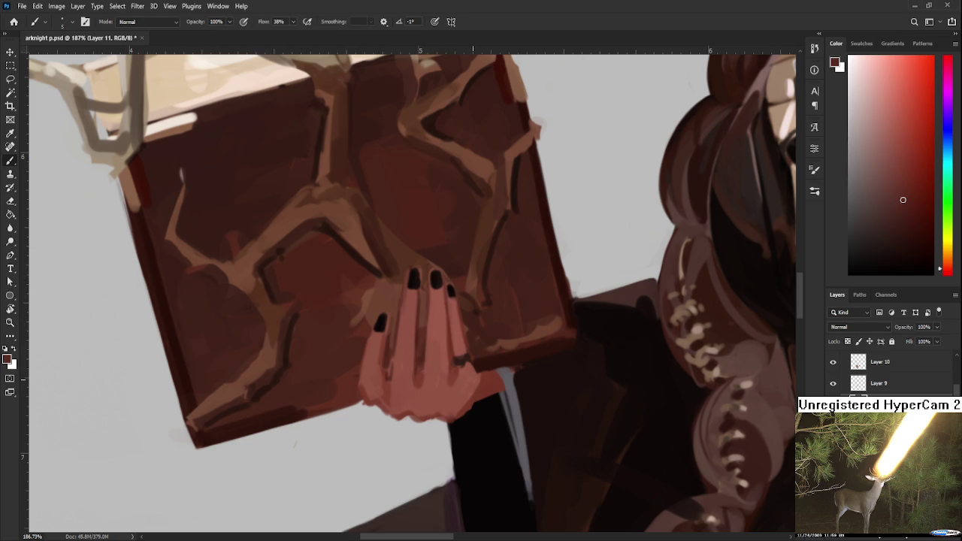
Touch up the index finger's edges and repaint the leftmost fingernail a fuller black
{"action": "key", "text": "e"}
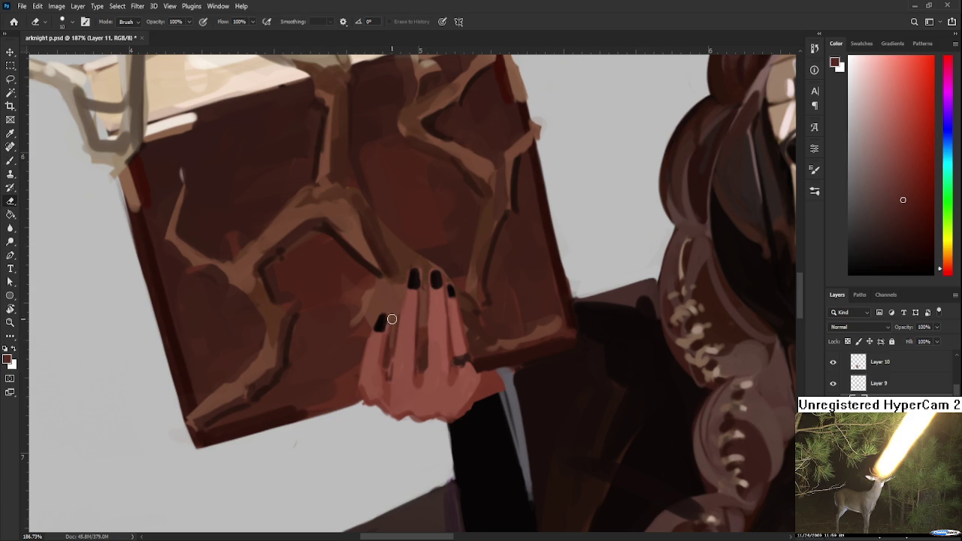
{"action": "key", "text": "b"}
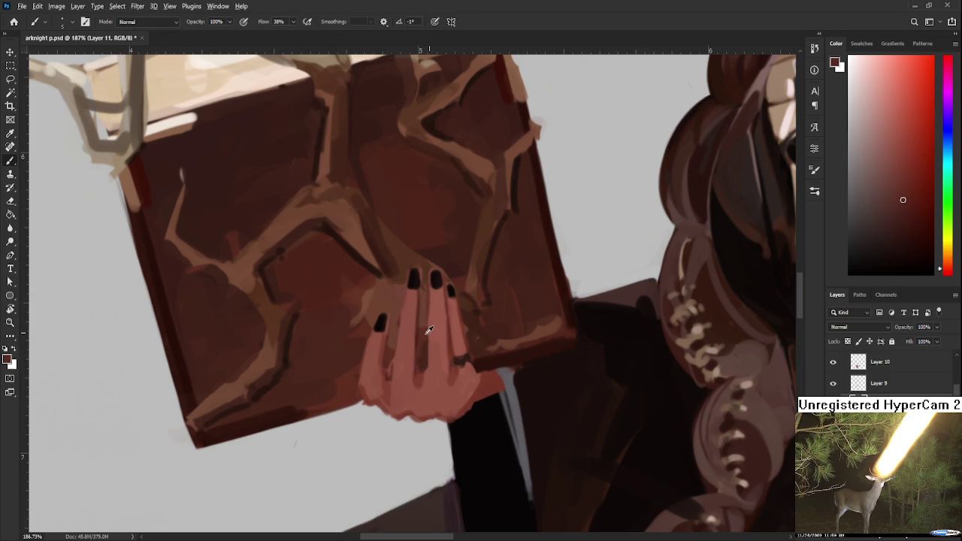
{"action": "left_click", "coordinate": [418, 337], "text": "alt"}
{"action": "left_click_drag", "start_coordinate": [397, 325], "coordinate": [394, 361]}
{"action": "left_click_drag", "start_coordinate": [405, 271], "coordinate": [404, 312]}
{"action": "left_click", "coordinate": [415, 291], "text": "alt"}
{"action": "left_click", "coordinate": [416, 286], "text": "alt"}
{"action": "left_click", "coordinate": [378, 345], "text": "alt"}
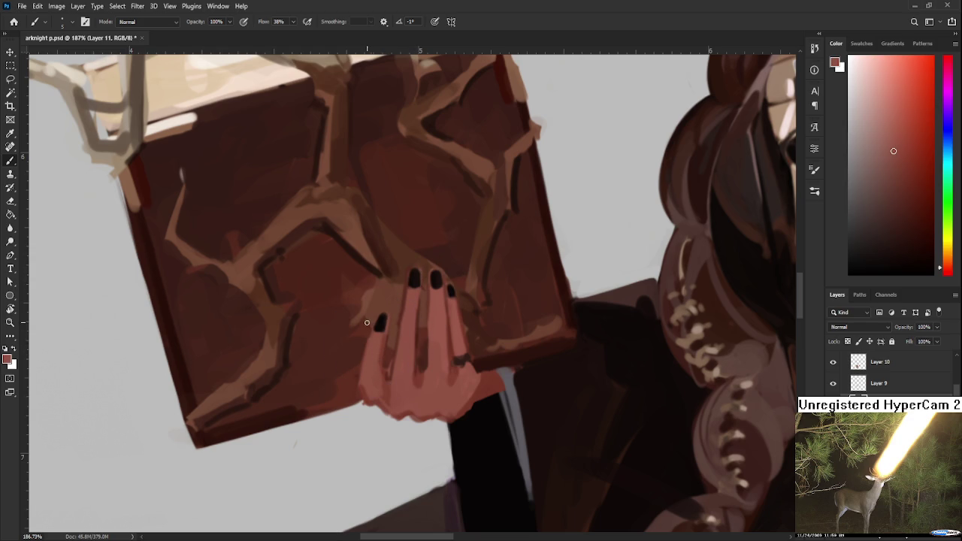
Lasso the two left fingers and shrink each to about 91–94%
{"action": "key", "text": "l"}
{"action": "left_click_drag", "start_coordinate": [386, 371], "coordinate": [389, 353]}
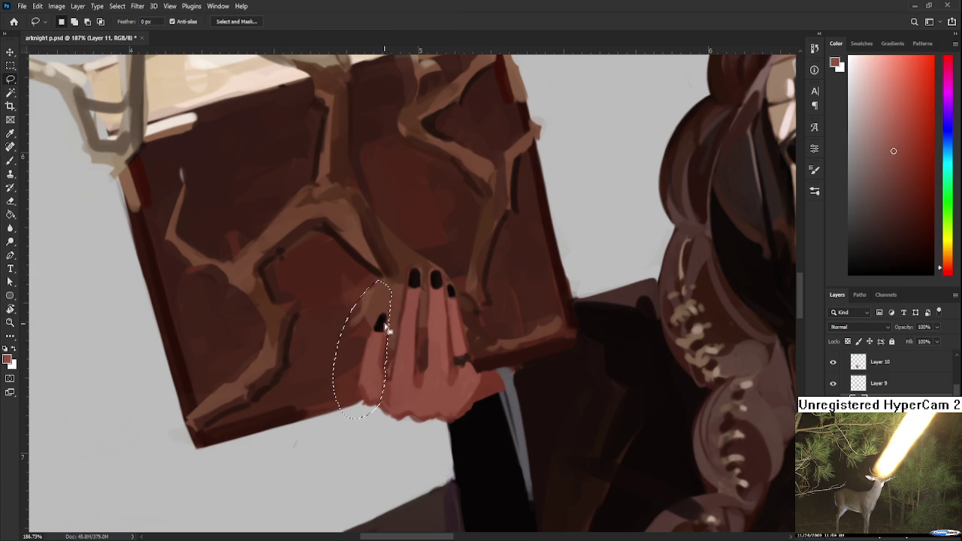
{"action": "key", "text": "ctrl+t"}
{"action": "left_click_drag", "start_coordinate": [333, 280], "coordinate": [346, 299]}
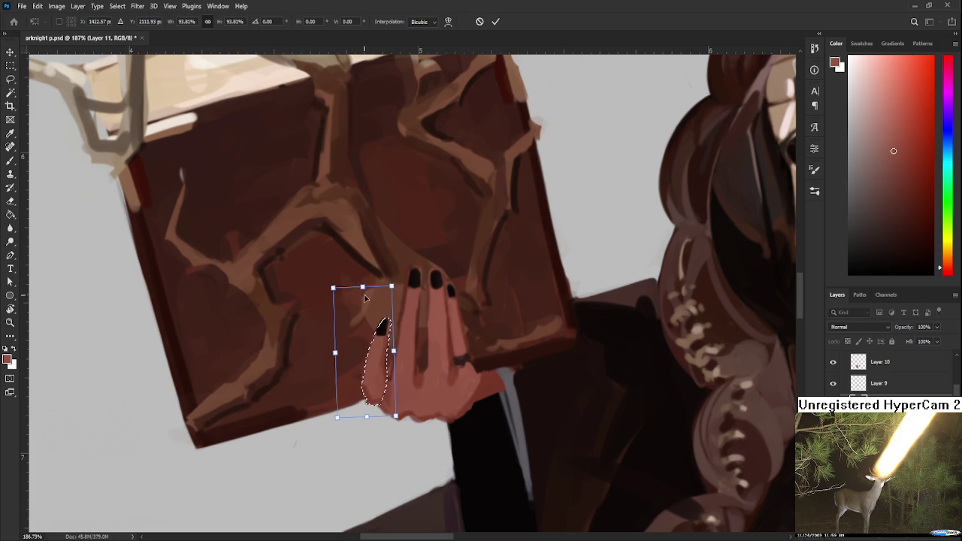
{"action": "key", "text": "Return"}
{"action": "key", "text": "ctrl+d"}
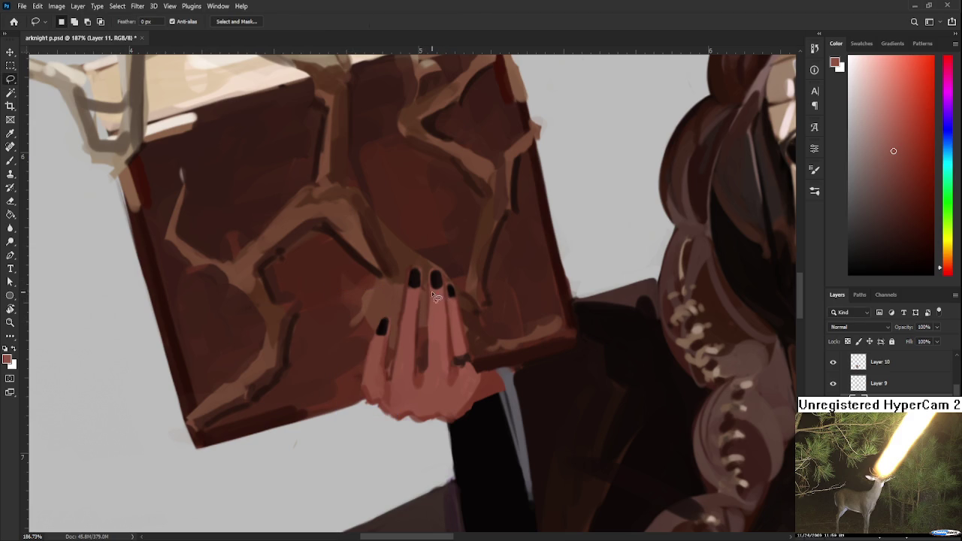
{"action": "mouse_move", "coordinate": [401, 376]}
{"action": "left_mouse_down"}
{"action": "mouse_move", "coordinate": [427, 323]}
{"action": "mouse_move", "coordinate": [426, 255]}
{"action": "mouse_move", "coordinate": [407, 263]}
{"action": "mouse_move", "coordinate": [421, 256]}
{"action": "left_mouse_up"}
{"action": "key", "text": "ctrl+t"}
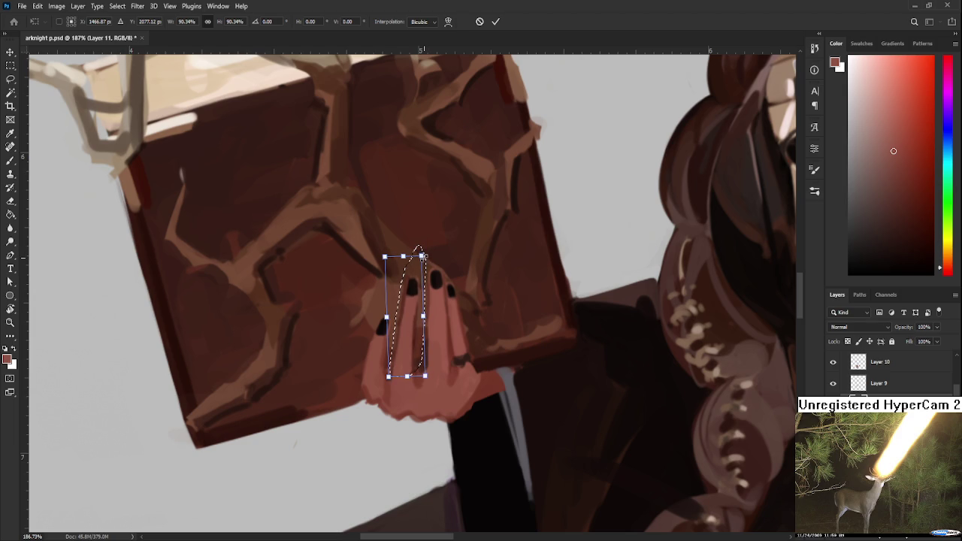
{"action": "key", "text": "Return"}
{"action": "key", "text": "ctrl+d"}
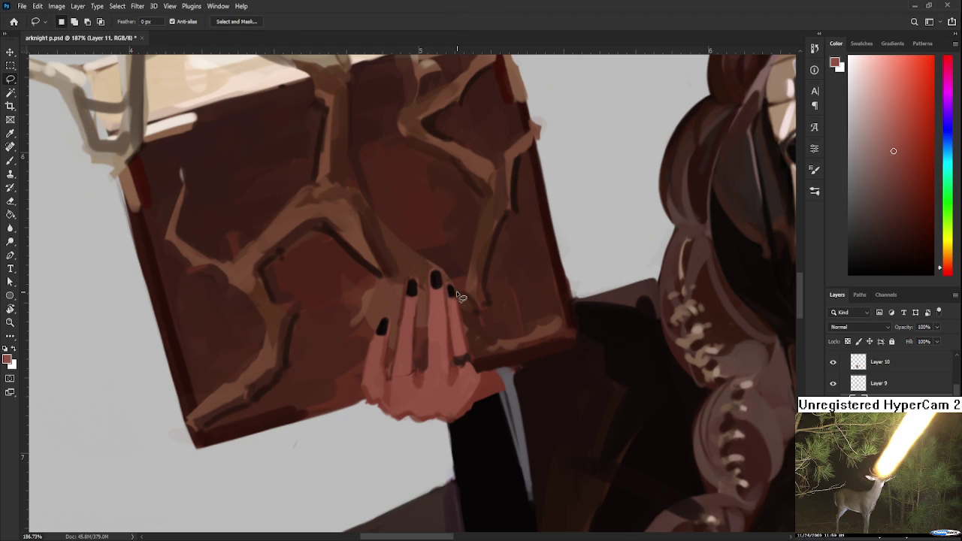
Check the hand in a rotated view, sample darker hand colours, and tilt the view about 27°
{"action": "scroll", "coordinate": [456, 291], "scroll_direction": "down", "scroll_amount": 5}
{"action": "scroll", "coordinate": [464, 280], "scroll_direction": "down", "scroll_amount": 3}
{"action": "key", "text": "r"}
{"action": "left_click_drag", "start_coordinate": [465, 280], "coordinate": [498, 324]}
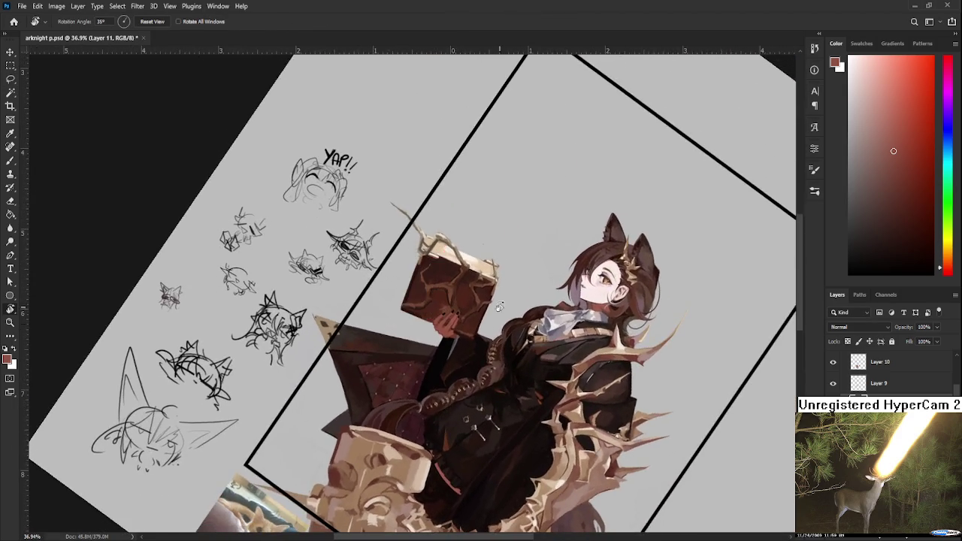
{"action": "key", "text": "Escape"}
{"action": "scroll", "coordinate": [452, 318], "scroll_direction": "up", "scroll_amount": 8}
{"action": "key", "text": "b"}
{"action": "left_click", "coordinate": [451, 318], "text": "alt"}
{"action": "left_click", "coordinate": [511, 283], "text": "alt"}
{"action": "key", "text": "r"}
{"action": "mouse_move", "coordinate": [486, 316]}
{"action": "left_mouse_down"}
{"action": "mouse_move", "coordinate": [523, 308]}
{"action": "mouse_move", "coordinate": [496, 330]}
{"action": "left_mouse_up"}
{"action": "scroll", "coordinate": [501, 362], "scroll_direction": "down", "scroll_amount": 3}
{"action": "scroll", "coordinate": [501, 361], "scroll_direction": "down", "scroll_amount": 2}
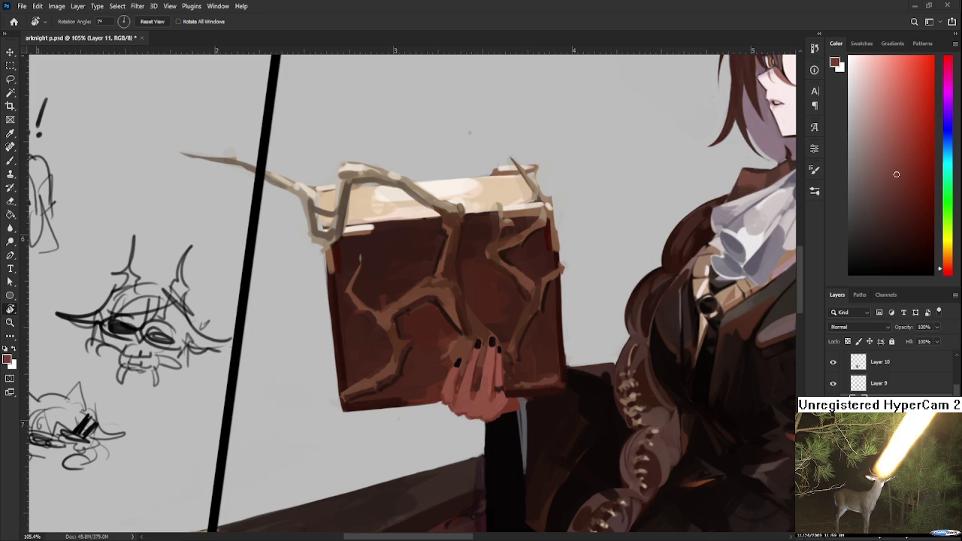
{"action": "scroll", "coordinate": [505, 386], "scroll_direction": "up", "scroll_amount": 3}
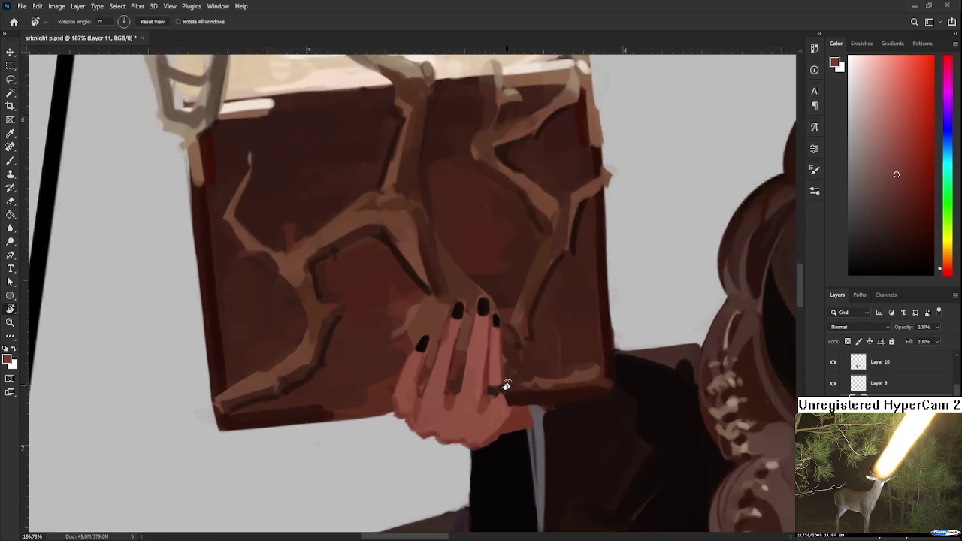
Lasso the fingers gripping the book and nudge them 3 px right and 1 px up
{"action": "scroll", "coordinate": [504, 386], "scroll_direction": "down", "scroll_amount": 2}
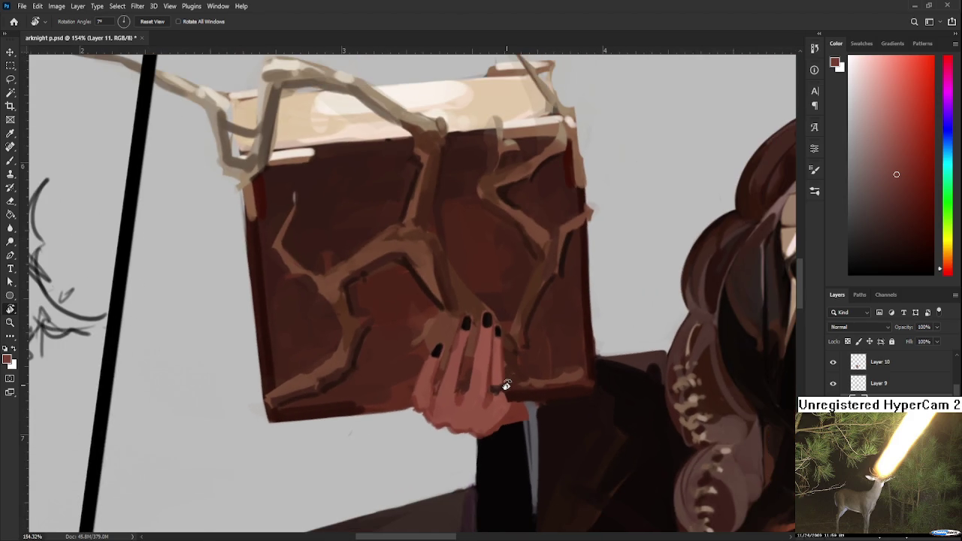
{"action": "left_click", "coordinate": [456, 331], "text": "alt"}
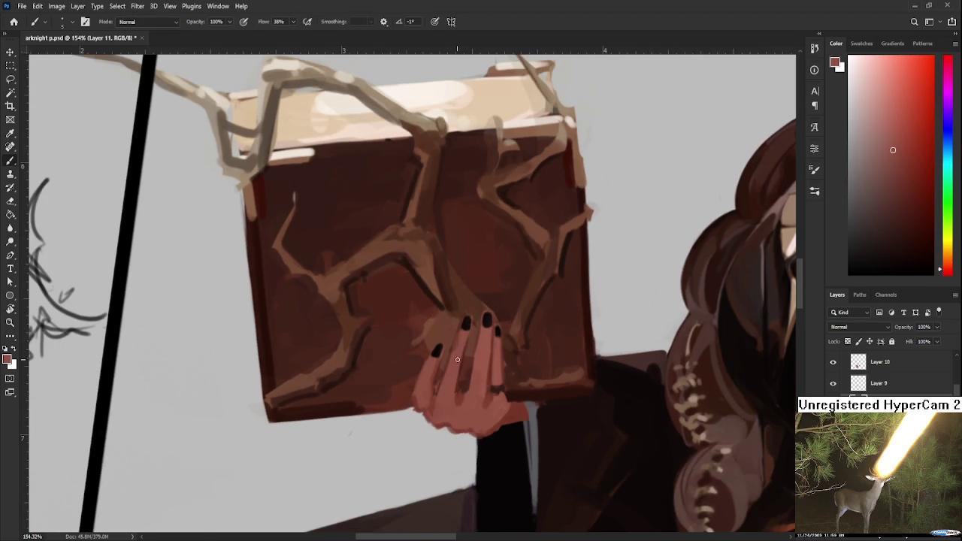
{"action": "left_click", "coordinate": [454, 372], "text": "alt"}
{"action": "key", "text": "l"}
{"action": "mouse_move", "coordinate": [463, 379]}
{"action": "left_mouse_down"}
{"action": "mouse_move", "coordinate": [479, 338]}
{"action": "mouse_move", "coordinate": [463, 379]}
{"action": "left_mouse_up"}
{"action": "key", "text": "ctrl+t"}
{"action": "left_click_drag", "start_coordinate": [497, 259], "coordinate": [492, 321]}
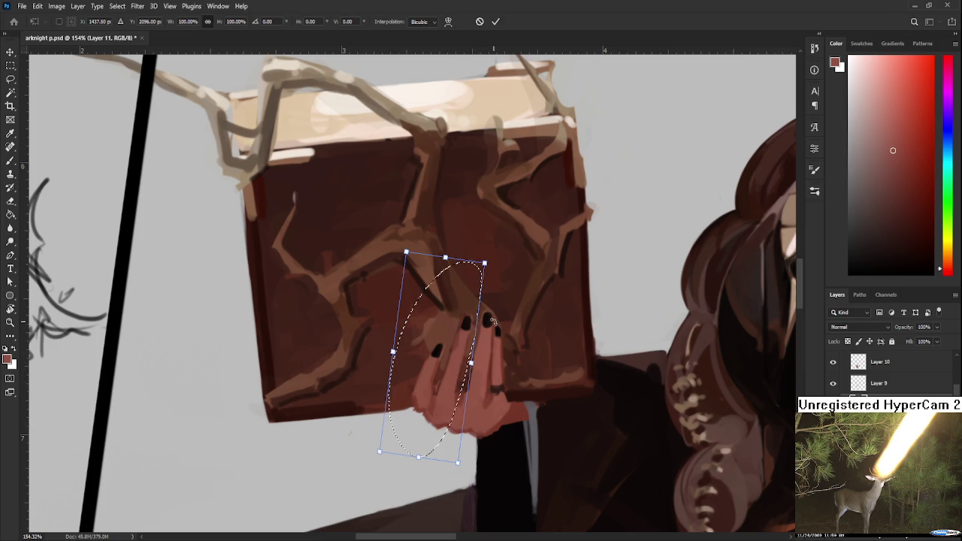
{"action": "key", "text": "Right"}
{"action": "key", "text": "Right"}
{"action": "key", "text": "Right"}
{"action": "key", "text": "Up"}
{"action": "key", "text": "Return"}
{"action": "key", "text": "ctrl+d"}
Tilt the canvas view about 41° to check the fingers, then return it upright
{"action": "key", "text": "r"}
{"action": "left_click_drag", "start_coordinate": [450, 413], "coordinate": [369, 457]}
{"action": "key", "text": "b"}
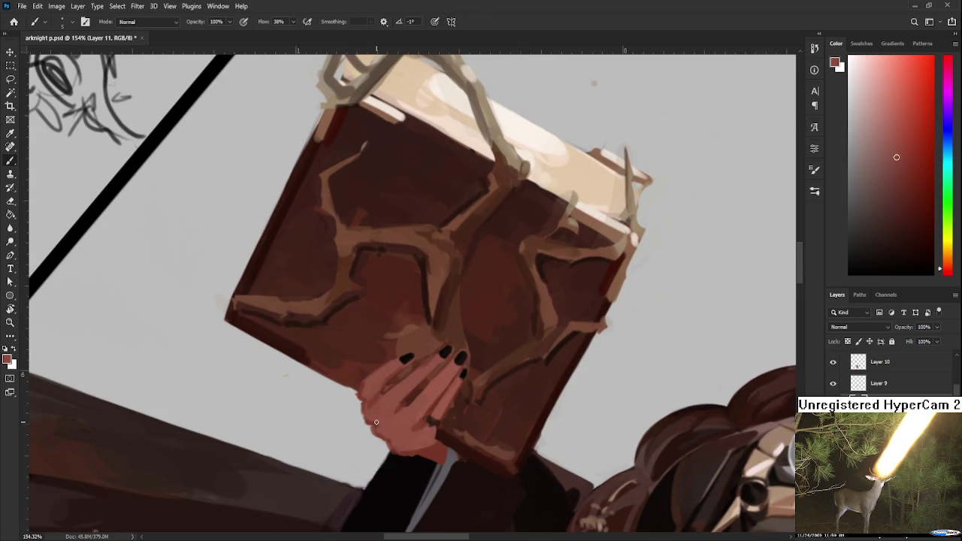
{"action": "key", "text": "r"}
{"action": "left_click_drag", "start_coordinate": [378, 429], "coordinate": [495, 378]}
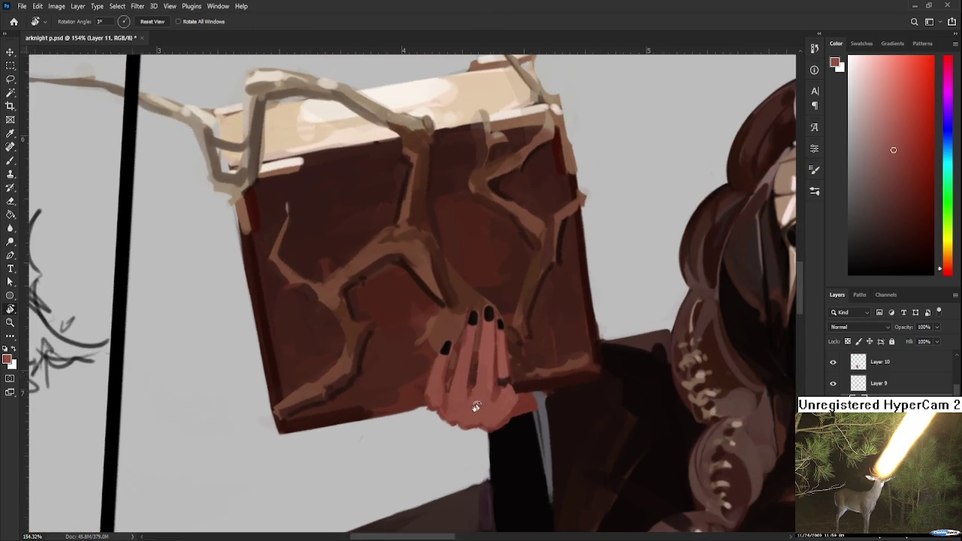
Sample several lighter and darker skin tones from the hand with the view rotated clockwise
{"action": "left_click", "coordinate": [467, 394], "text": "alt"}
{"action": "left_click", "coordinate": [475, 369], "text": "alt"}
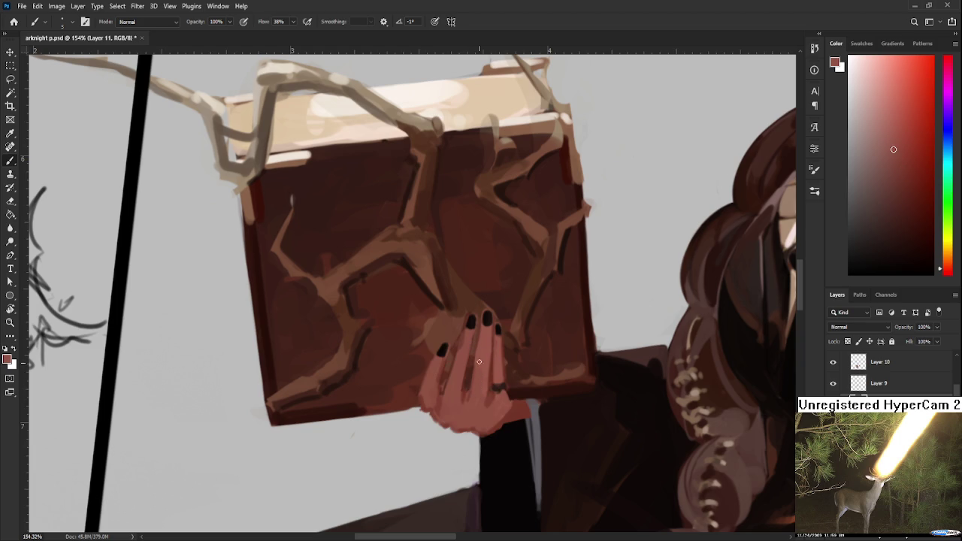
{"action": "left_click", "coordinate": [474, 394], "text": "alt"}
{"action": "key", "text": "r"}
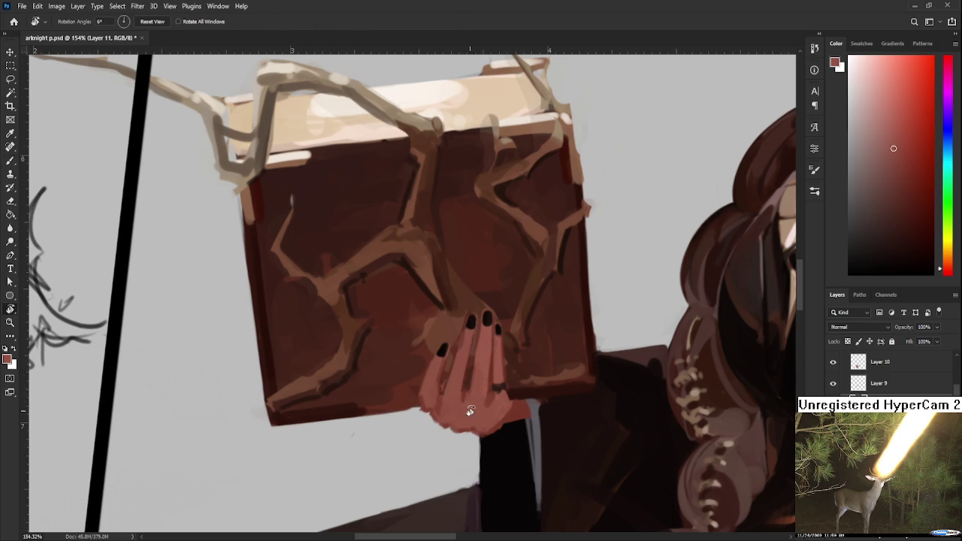
{"action": "left_click_drag", "start_coordinate": [474, 391], "coordinate": [463, 397]}
{"action": "left_click", "coordinate": [472, 325], "text": "alt"}
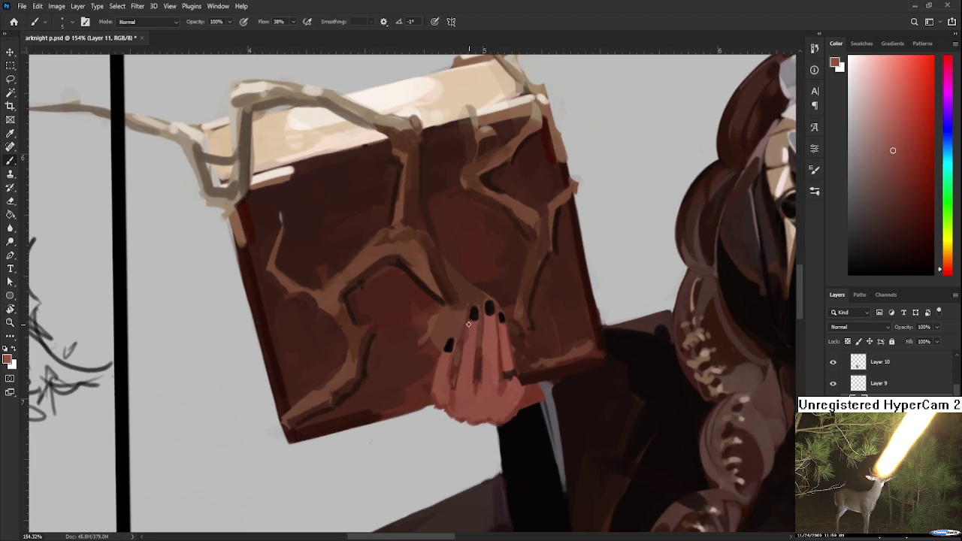
{"action": "scroll", "coordinate": [537, 319], "scroll_direction": "down", "scroll_amount": 3}
{"action": "scroll", "coordinate": [536, 319], "scroll_direction": "down", "scroll_amount": 2}
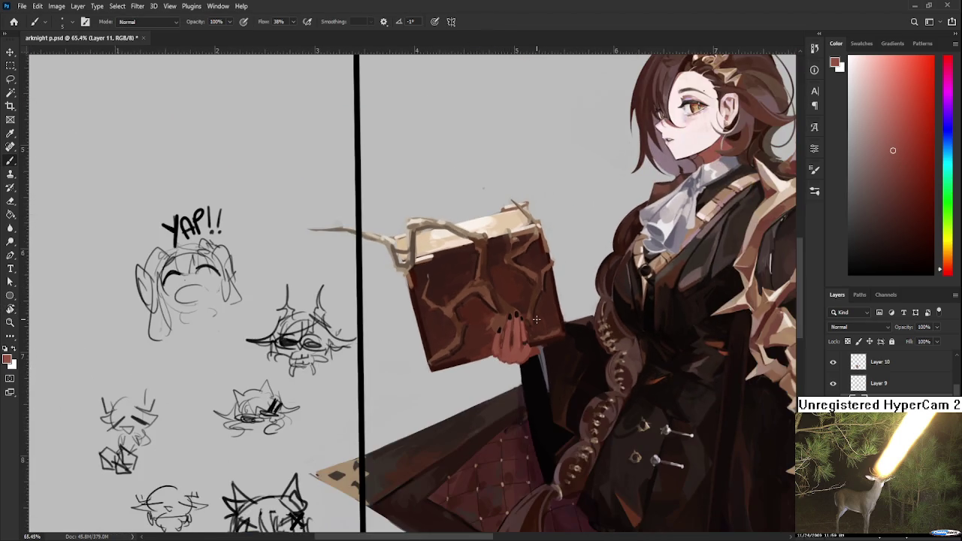
{"action": "scroll", "coordinate": [531, 319], "scroll_direction": "up", "scroll_amount": 2}
{"action": "scroll", "coordinate": [547, 331], "scroll_direction": "up", "scroll_amount": 2}
{"action": "scroll", "coordinate": [549, 333], "scroll_direction": "up", "scroll_amount": 1}
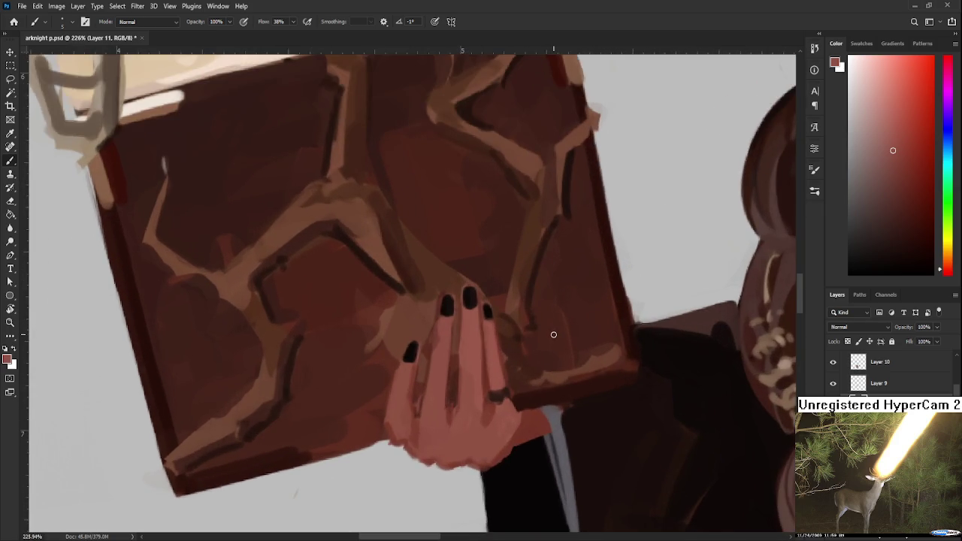
{"action": "scroll", "coordinate": [552, 340], "scroll_direction": "down", "scroll_amount": 2}
{"action": "scroll", "coordinate": [552, 340], "scroll_direction": "up", "scroll_amount": 2}
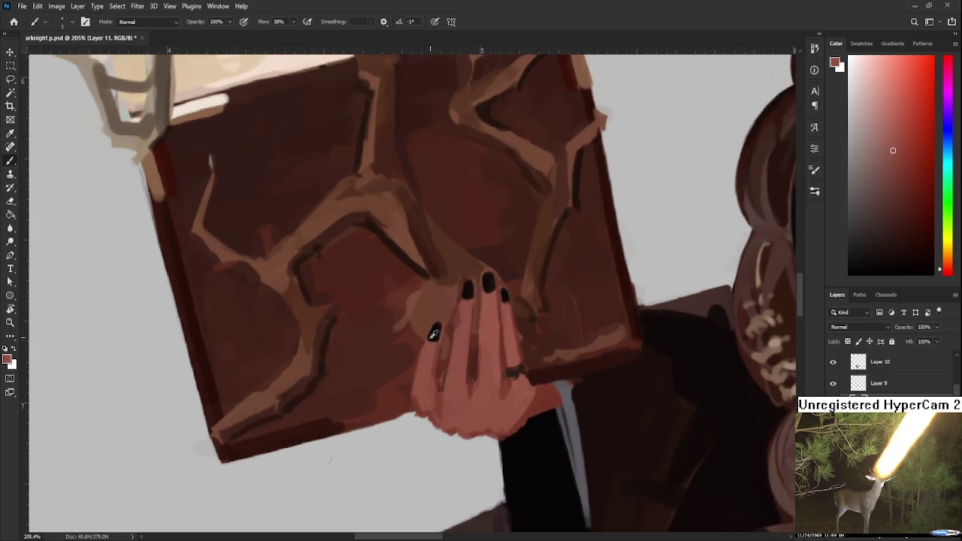
Paint darker shades near the hand's lower edge, then erase stray marks there
{"action": "left_click", "coordinate": [436, 398], "text": "alt"}
{"action": "left_click", "coordinate": [471, 415], "text": "alt"}
{"action": "left_click", "coordinate": [479, 419], "text": "alt"}
{"action": "left_click", "coordinate": [515, 371], "text": "alt"}
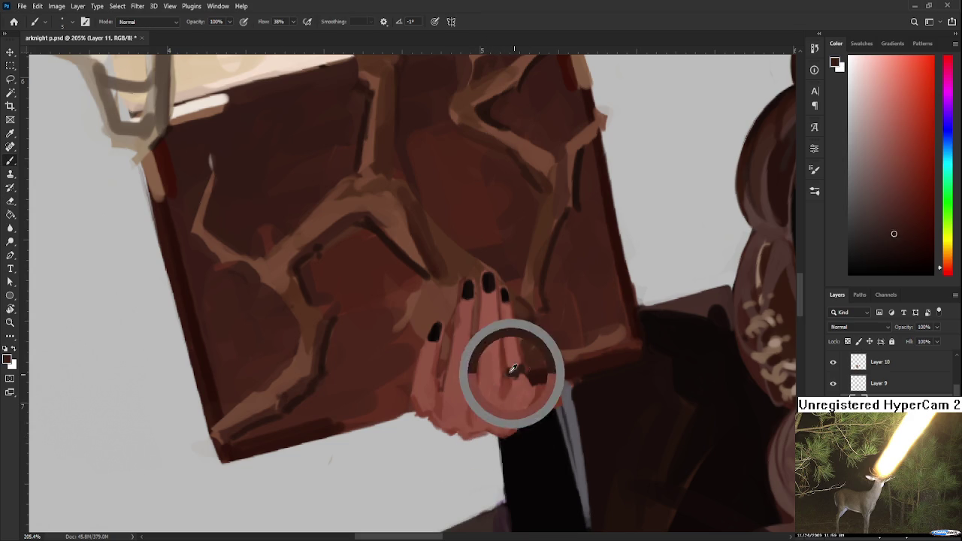
{"action": "left_click_drag", "start_coordinate": [516, 371], "coordinate": [507, 348]}
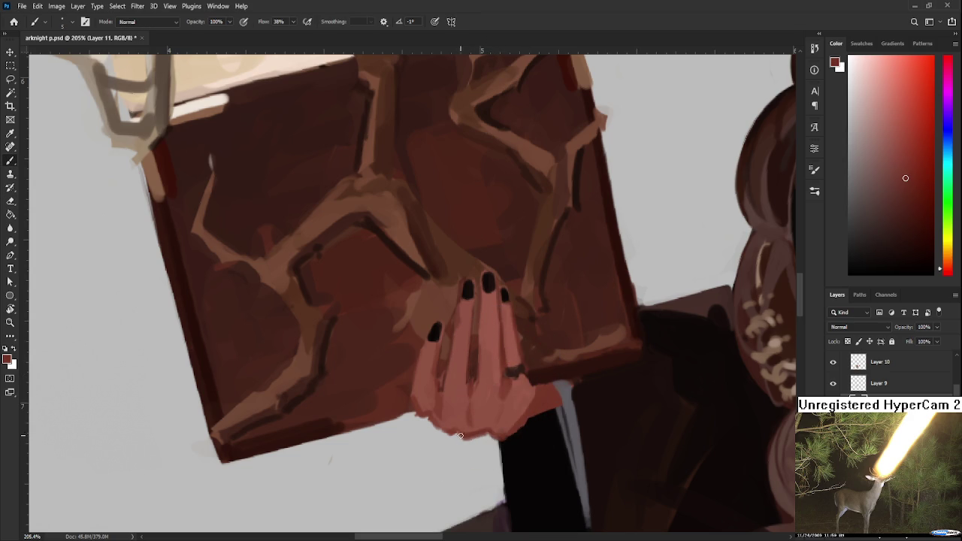
{"action": "key", "text": "e"}
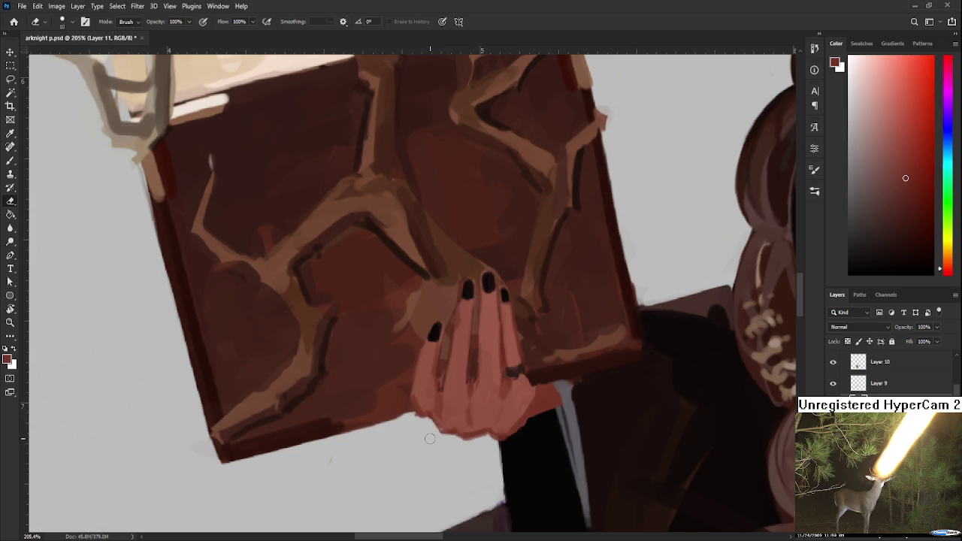
{"action": "scroll", "coordinate": [495, 380], "scroll_direction": "down", "scroll_amount": 2}
{"action": "scroll", "coordinate": [508, 371], "scroll_direction": "up", "scroll_amount": 1}
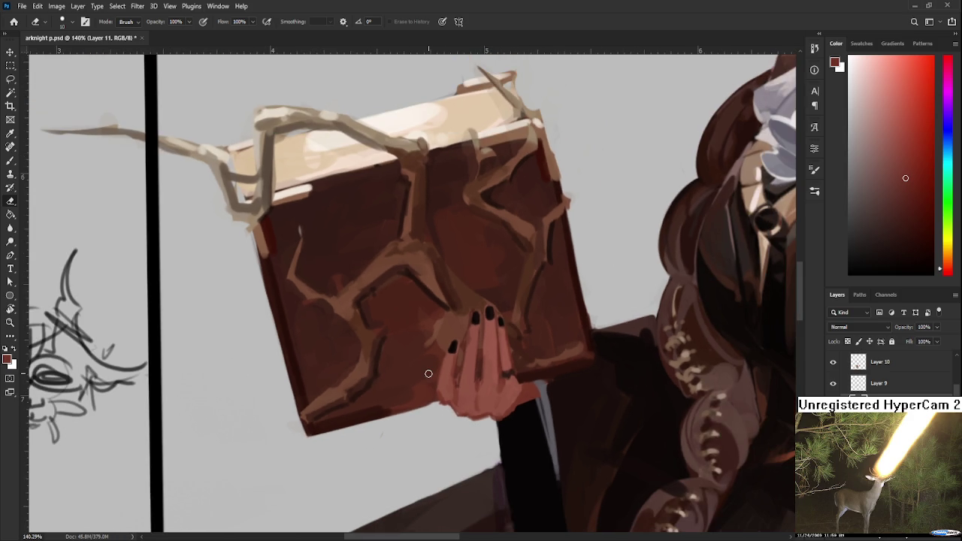
Sample a lighter hand tone and the cravat's light grey with the view tilted
{"action": "key", "text": "b"}
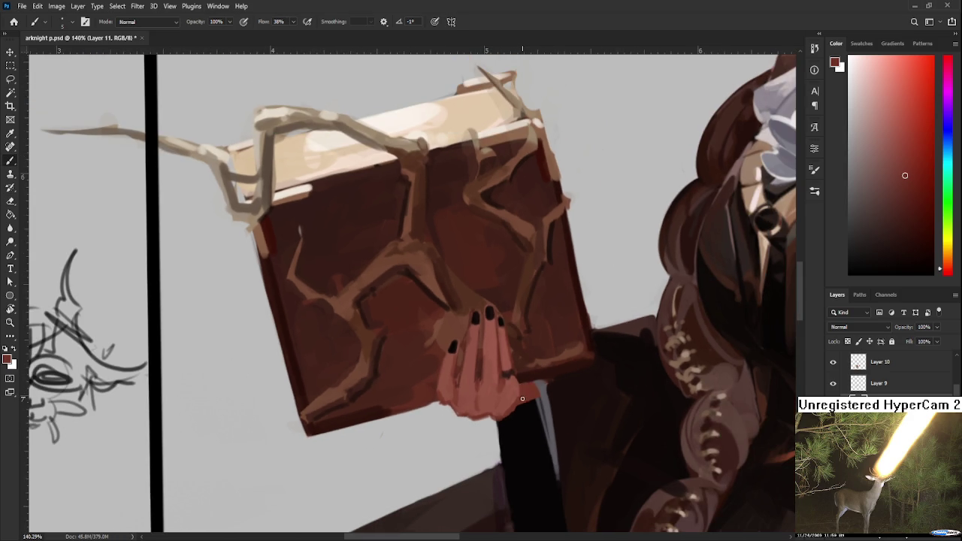
{"action": "left_click", "coordinate": [515, 375], "text": "alt"}
{"action": "scroll", "coordinate": [521, 378], "scroll_direction": "down", "scroll_amount": 5}
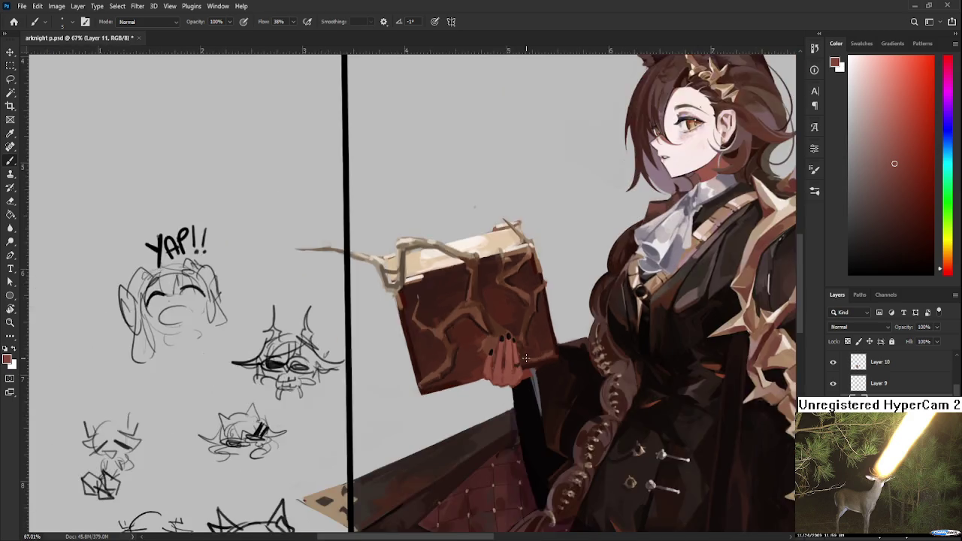
{"action": "left_click_drag", "start_coordinate": [521, 377], "coordinate": [420, 435]}
{"action": "left_click", "coordinate": [598, 386], "text": "alt"}
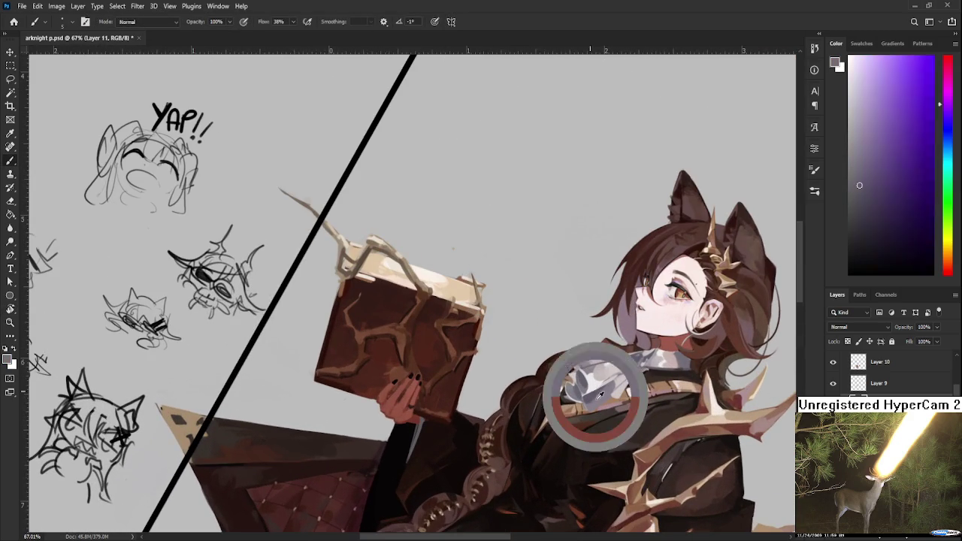
{"action": "scroll", "coordinate": [390, 408], "scroll_direction": "up", "scroll_amount": 3}
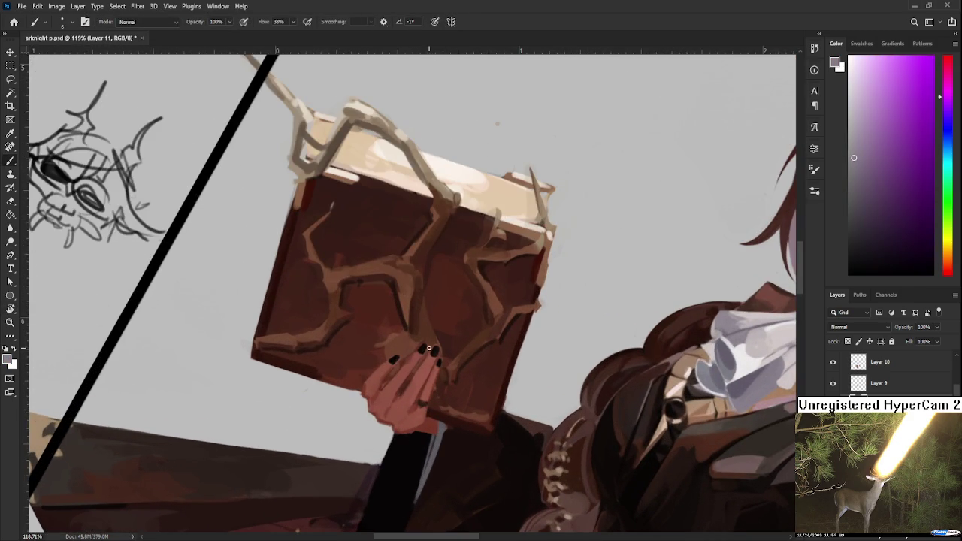
Resample reddish-brown skin shades, return the view upright, and erase along the lower edge
{"action": "left_click", "coordinate": [383, 406], "text": "alt"}
{"action": "left_click", "coordinate": [376, 407], "text": "alt"}
{"action": "left_click", "coordinate": [391, 394], "text": "alt"}
{"action": "left_click", "coordinate": [377, 406], "text": "alt"}
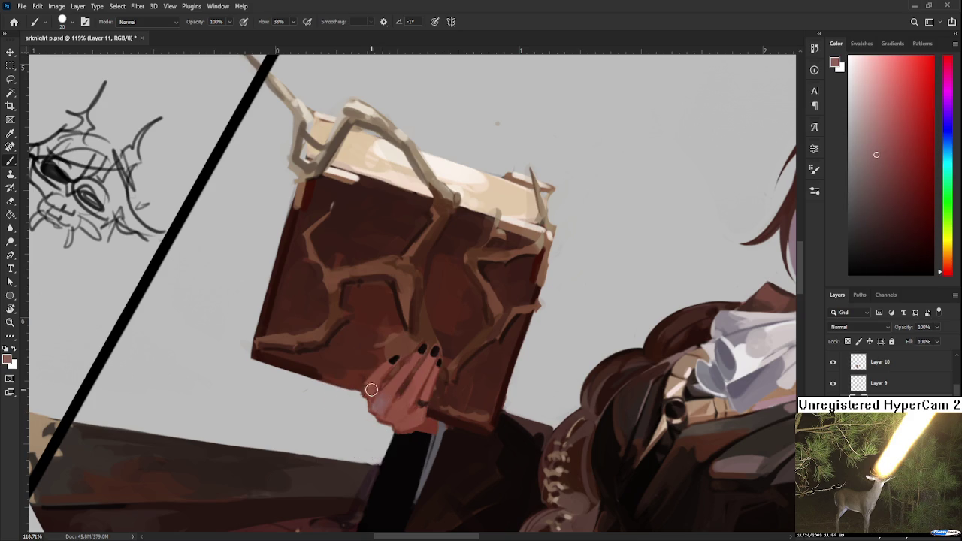
{"action": "left_click", "coordinate": [383, 370], "text": "alt"}
{"action": "left_click", "coordinate": [384, 390], "text": "alt"}
{"action": "left_click_drag", "start_coordinate": [427, 388], "coordinate": [474, 414]}
{"action": "left_click", "coordinate": [483, 408], "text": "alt"}
{"action": "key", "text": "e"}
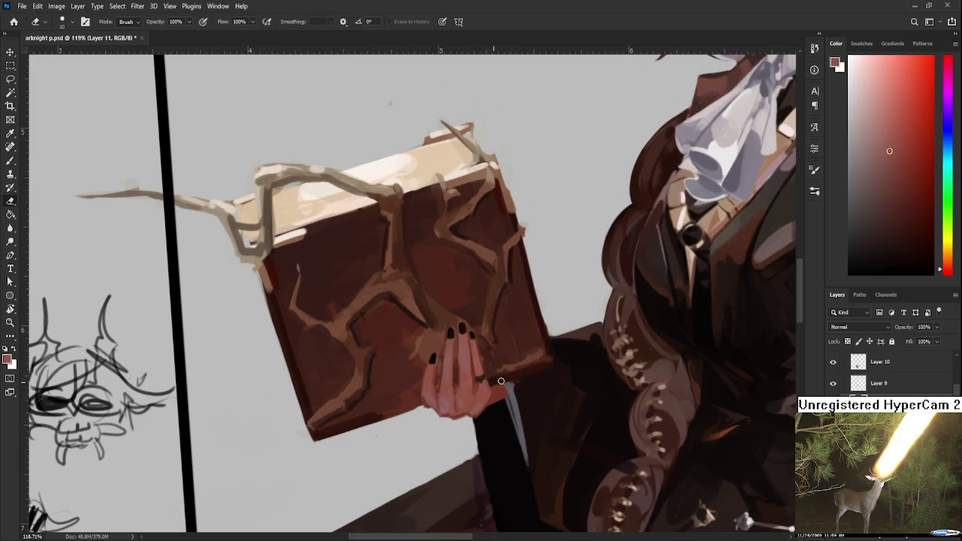
{"action": "scroll", "coordinate": [517, 406], "scroll_direction": "down", "scroll_amount": 1}
Straighten the canvas view slightly and zoom in around the hand holding the book
{"action": "scroll", "coordinate": [526, 405], "scroll_direction": "down", "scroll_amount": 3}
{"action": "scroll", "coordinate": [537, 410], "scroll_direction": "down", "scroll_amount": 4}
{"action": "key", "text": "r"}
{"action": "left_click_drag", "start_coordinate": [554, 413], "coordinate": [550, 422]}
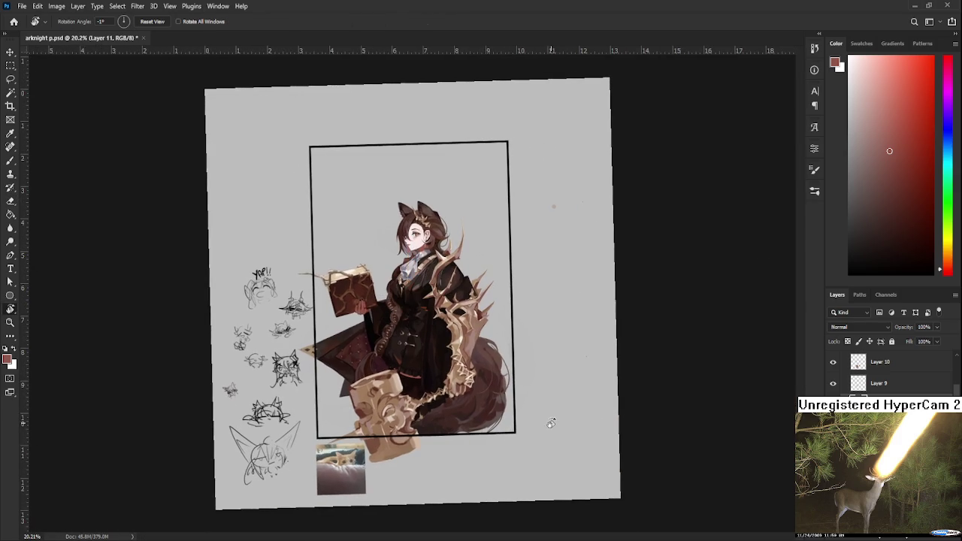
{"action": "scroll", "coordinate": [458, 259], "scroll_direction": "down", "scroll_amount": 2}
{"action": "scroll", "coordinate": [453, 247], "scroll_direction": "up", "scroll_amount": 1}
{"action": "scroll", "coordinate": [420, 267], "scroll_direction": "up", "scroll_amount": 2}
{"action": "scroll", "coordinate": [386, 289], "scroll_direction": "up", "scroll_amount": 1}
{"action": "scroll", "coordinate": [384, 323], "scroll_direction": "down", "scroll_amount": 2}
{"action": "scroll", "coordinate": [377, 368], "scroll_direction": "up", "scroll_amount": 1}
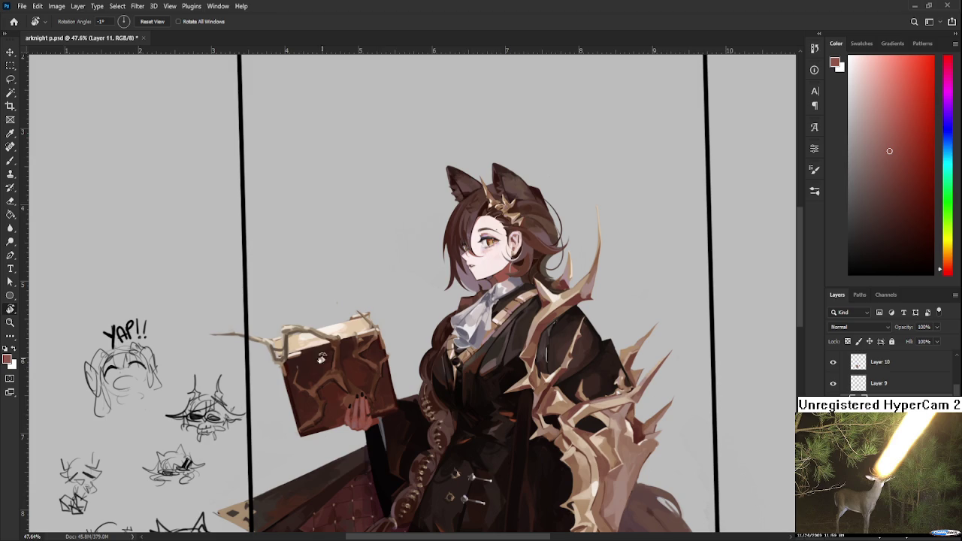
{"action": "scroll", "coordinate": [333, 406], "scroll_direction": "up", "scroll_amount": 2}
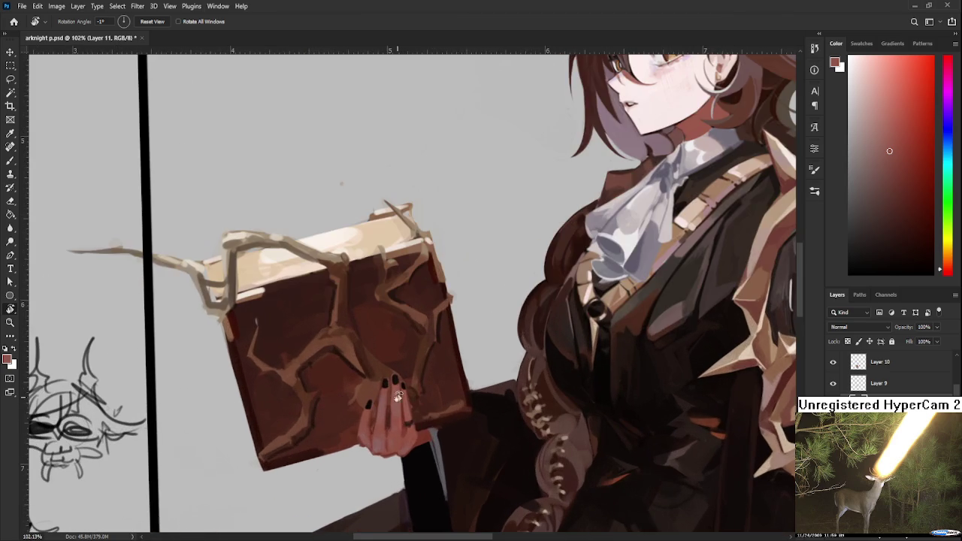
Enlarge the hand to about 126%, shift it slightly left, and commit the transform
{"action": "key", "text": "ctrl+t"}
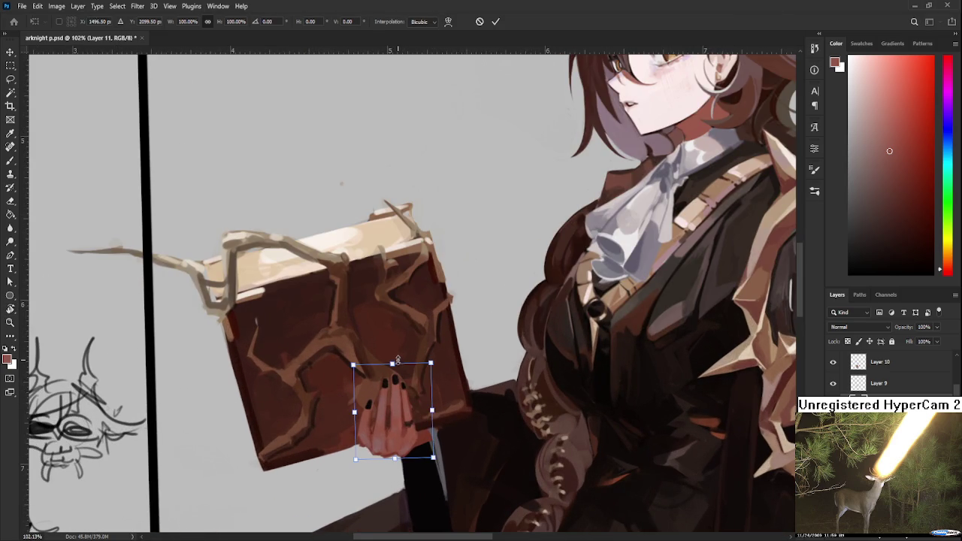
{"action": "left_click_drag", "start_coordinate": [398, 362], "coordinate": [391, 339]}
{"action": "left_click_drag", "start_coordinate": [387, 408], "coordinate": [376, 413]}
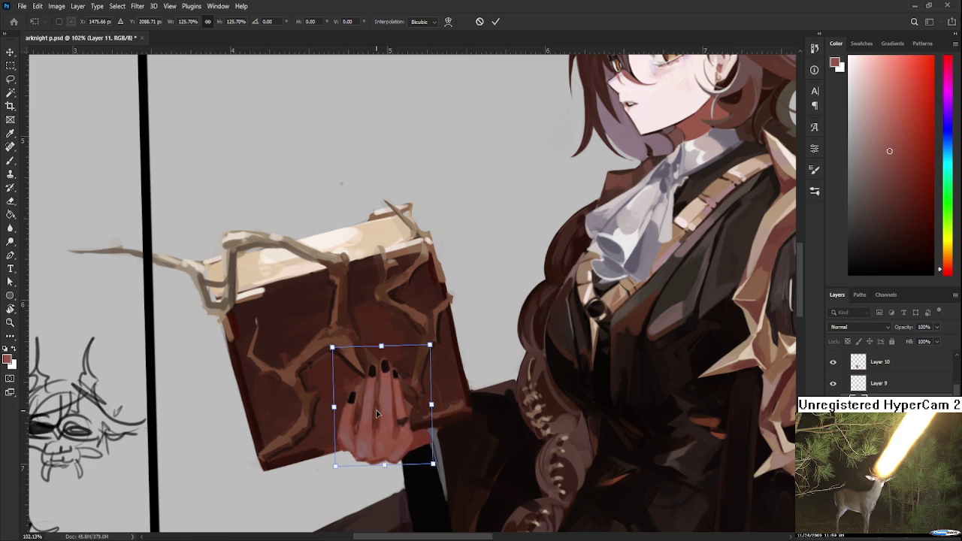
{"action": "key", "text": "Return"}
Zoom out and reset the view rotation to see the whole illustration
{"action": "scroll", "coordinate": [376, 413], "scroll_direction": "down", "scroll_amount": 5}
{"action": "key", "text": "r"}
{"action": "left_click_drag", "start_coordinate": [481, 391], "coordinate": [495, 389]}
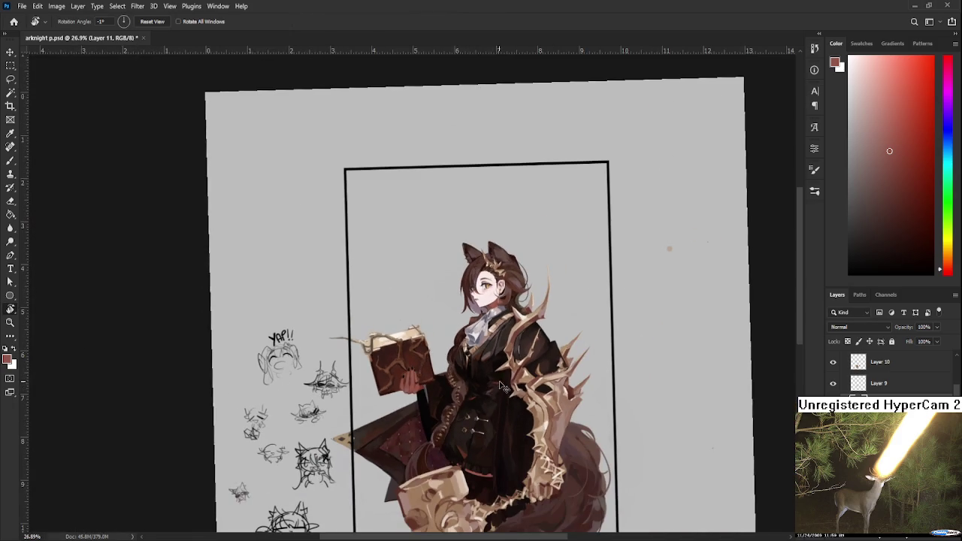
{"action": "scroll", "coordinate": [496, 389], "scroll_direction": "down", "scroll_amount": 1}
{"action": "scroll", "coordinate": [496, 389], "scroll_direction": "down", "scroll_amount": 1}
{"action": "scroll", "coordinate": [503, 378], "scroll_direction": "down", "scroll_amount": 2}
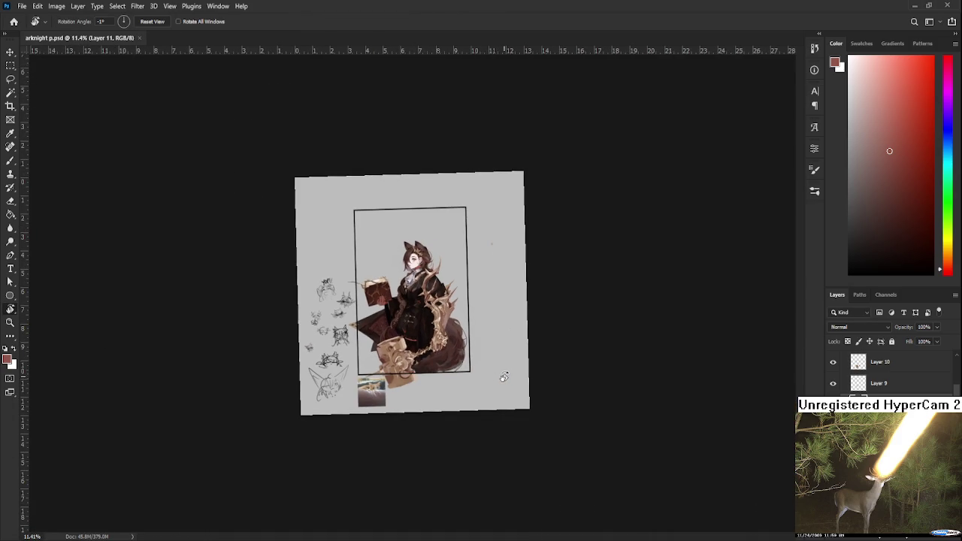
{"action": "scroll", "coordinate": [487, 344], "scroll_direction": "up", "scroll_amount": 1}
{"action": "scroll", "coordinate": [487, 344], "scroll_direction": "up", "scroll_amount": 2}
{"action": "key", "text": "Escape"}
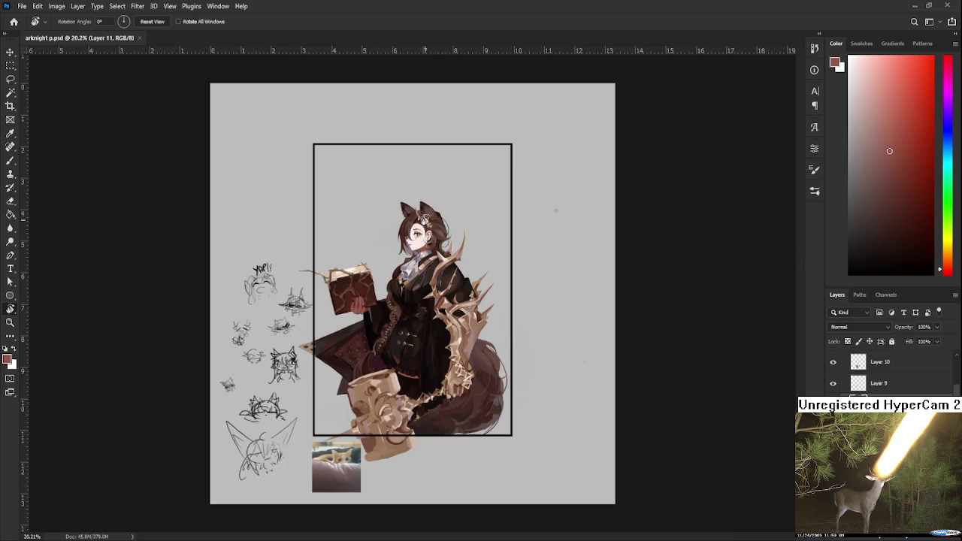
{"action": "scroll", "coordinate": [422, 218], "scroll_direction": "up", "scroll_amount": 3}
{"action": "scroll", "coordinate": [423, 218], "scroll_direction": "down", "scroll_amount": 1}
{"action": "scroll", "coordinate": [451, 270], "scroll_direction": "down", "scroll_amount": 1}
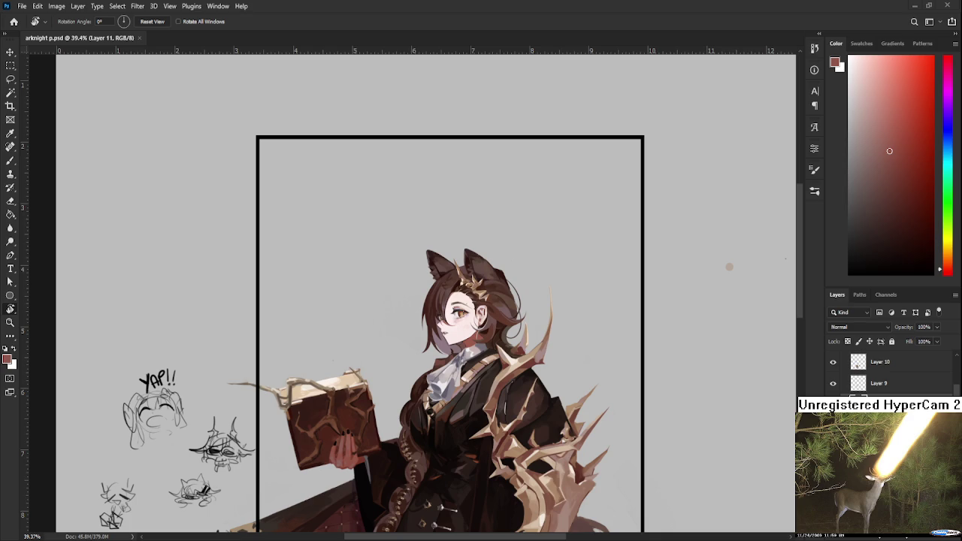
{"action": "left_click_drag", "start_coordinate": [562, 350], "coordinate": [528, 258]}
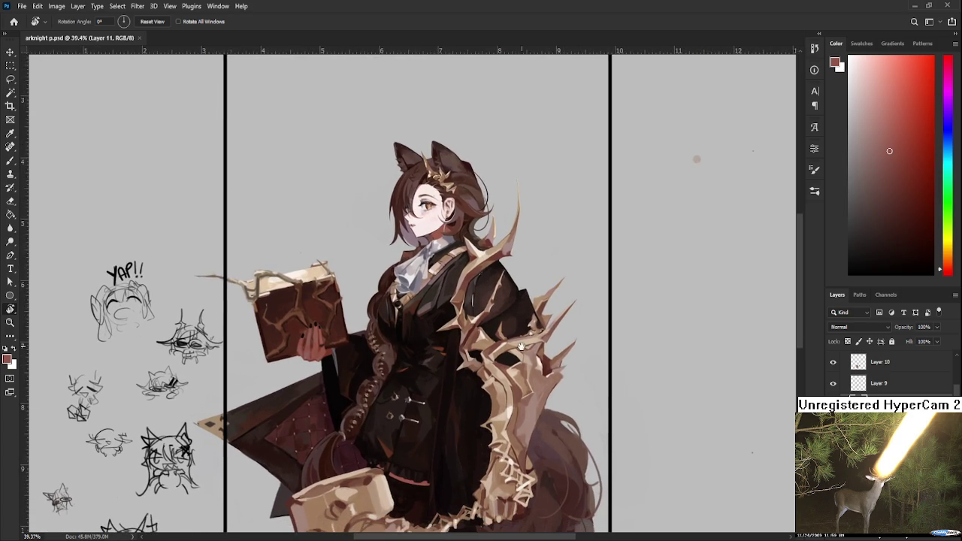
Zoom to the book's top corner and erase the thorn branch tip with a smaller tool
{"action": "left_click_drag", "start_coordinate": [519, 340], "coordinate": [536, 383]}
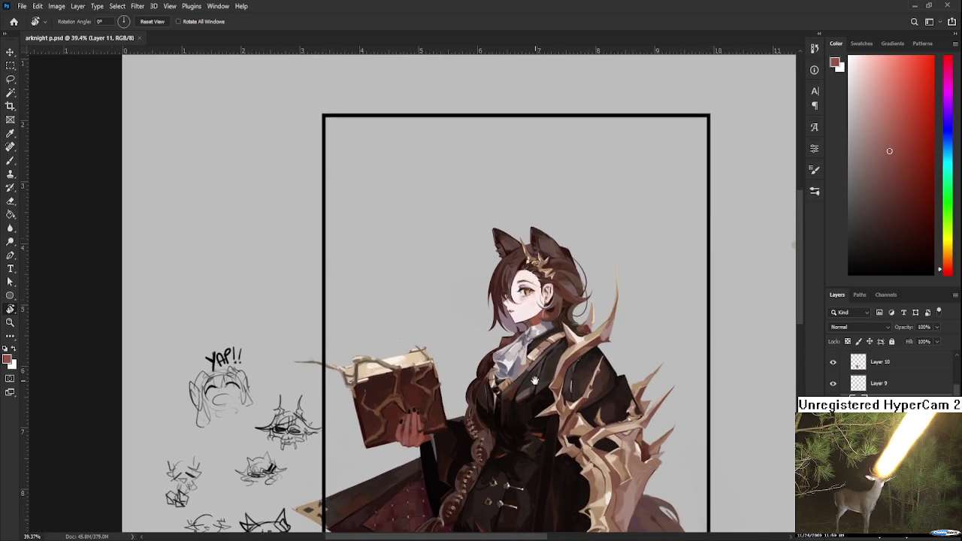
{"action": "scroll", "coordinate": [437, 366], "scroll_direction": "up", "scroll_amount": 6}
{"action": "scroll", "coordinate": [389, 267], "scroll_direction": "down", "scroll_amount": 2}
{"action": "scroll", "coordinate": [389, 267], "scroll_direction": "down", "scroll_amount": 1}
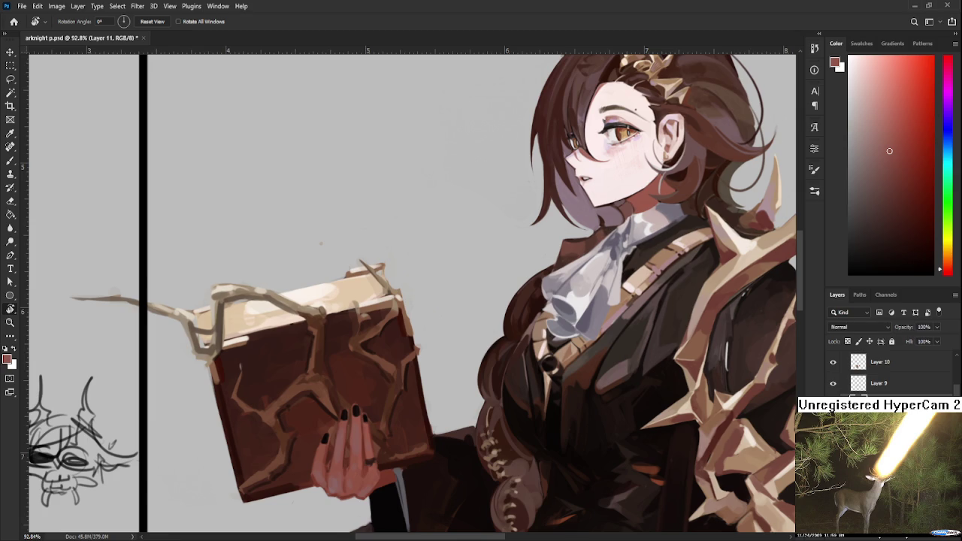
{"action": "scroll", "coordinate": [331, 180], "scroll_direction": "up", "scroll_amount": 2}
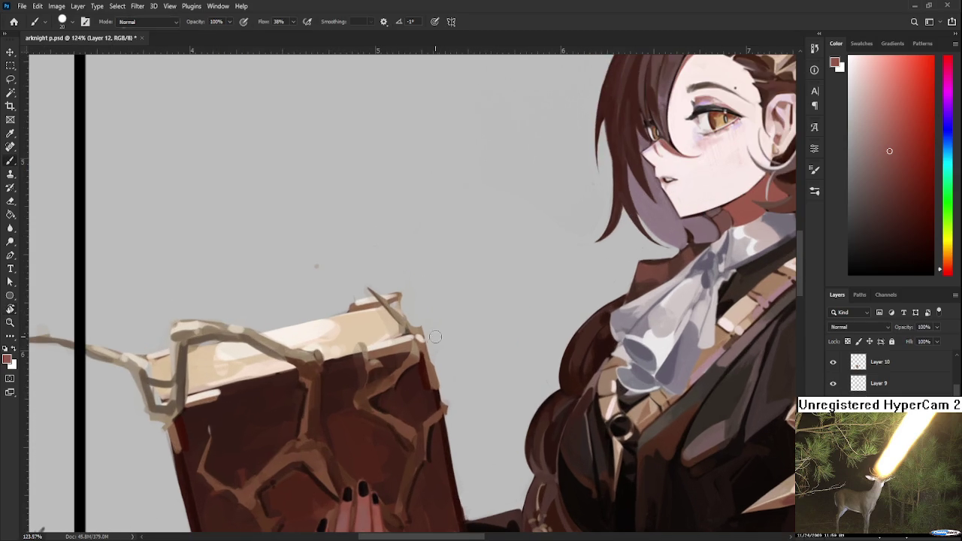
{"action": "key", "text": "b"}
{"action": "key", "text": "bracketleft"}
{"action": "key", "text": "bracketleft"}
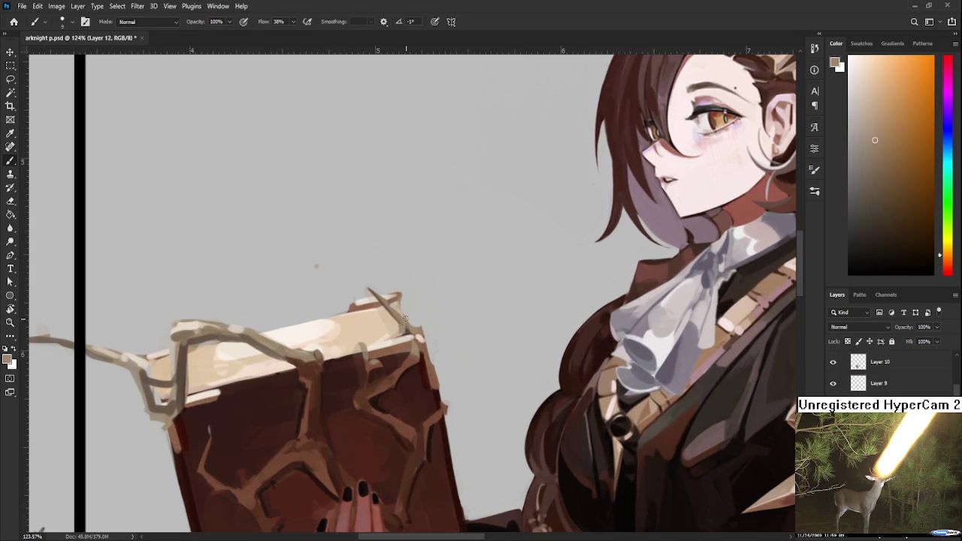
{"action": "key", "text": "e"}
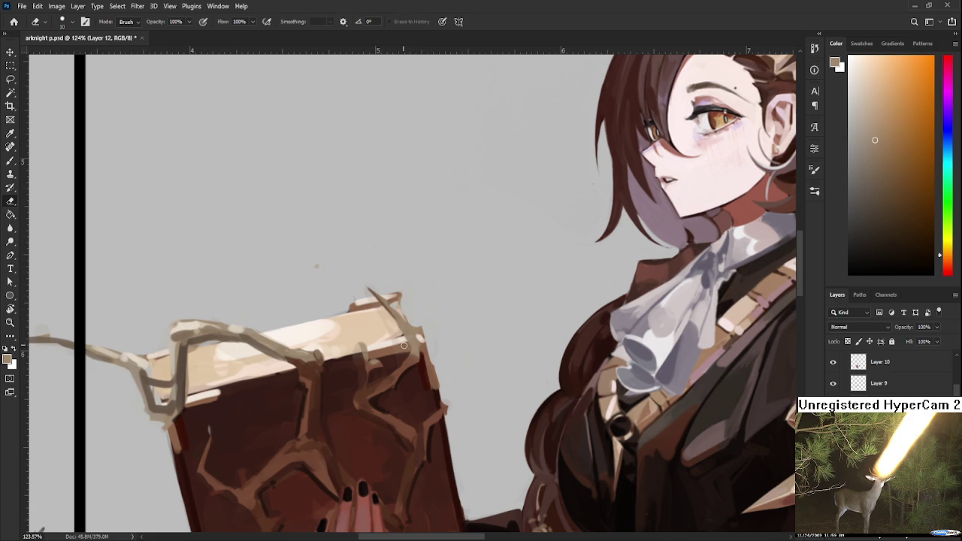
{"action": "left_click_drag", "start_coordinate": [418, 336], "coordinate": [394, 335]}
Sample a light colour from the branch and paint it along the book's top corner
{"action": "key", "text": "b"}
{"action": "left_click", "coordinate": [423, 333], "text": "alt"}
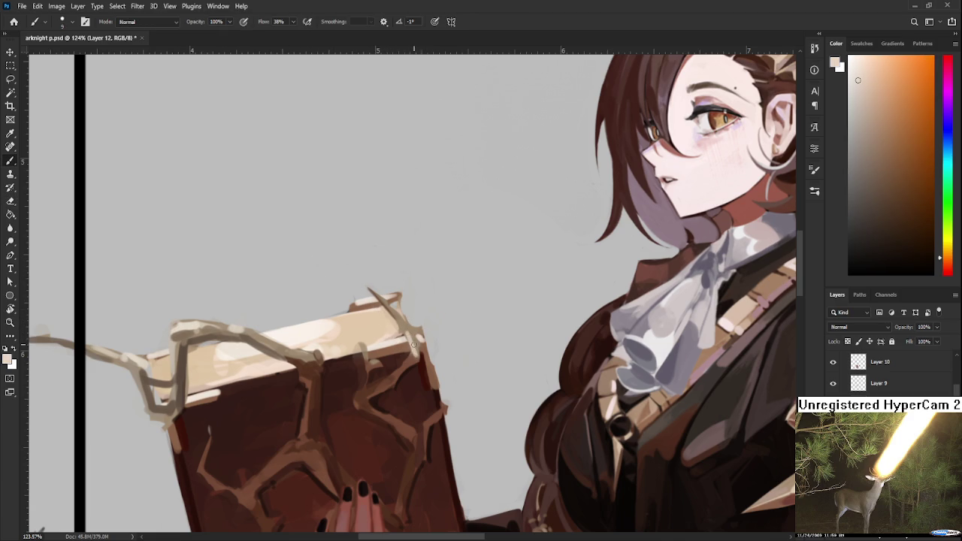
{"action": "left_click_drag", "start_coordinate": [389, 302], "coordinate": [397, 313]}
{"action": "scroll", "coordinate": [397, 312], "scroll_direction": "down", "scroll_amount": 5}
{"action": "scroll", "coordinate": [397, 312], "scroll_direction": "down", "scroll_amount": 4}
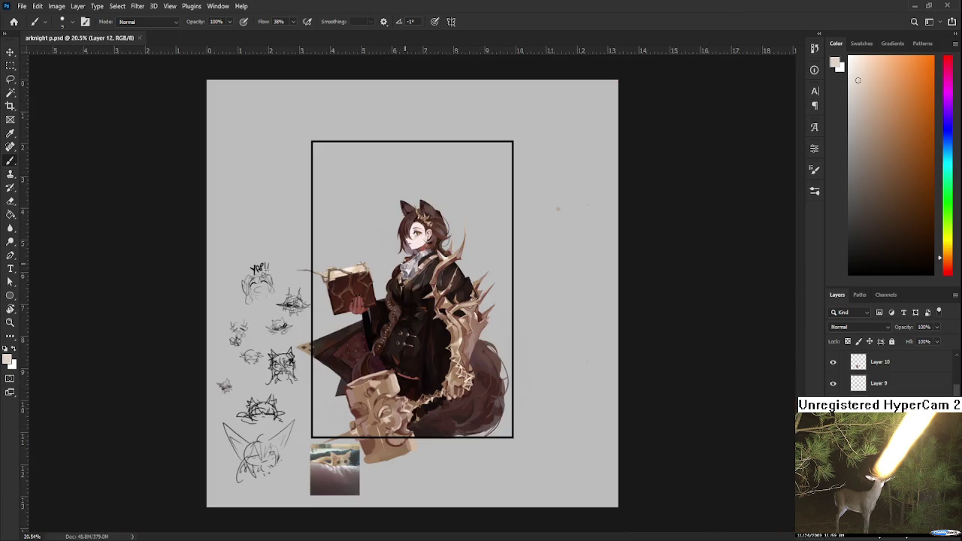
{"action": "scroll", "coordinate": [402, 246], "scroll_direction": "up", "scroll_amount": 4}
{"action": "scroll", "coordinate": [396, 315], "scroll_direction": "down", "scroll_amount": 1}
{"action": "scroll", "coordinate": [397, 315], "scroll_direction": "down", "scroll_amount": 2}
{"action": "scroll", "coordinate": [397, 316], "scroll_direction": "down", "scroll_amount": 1}
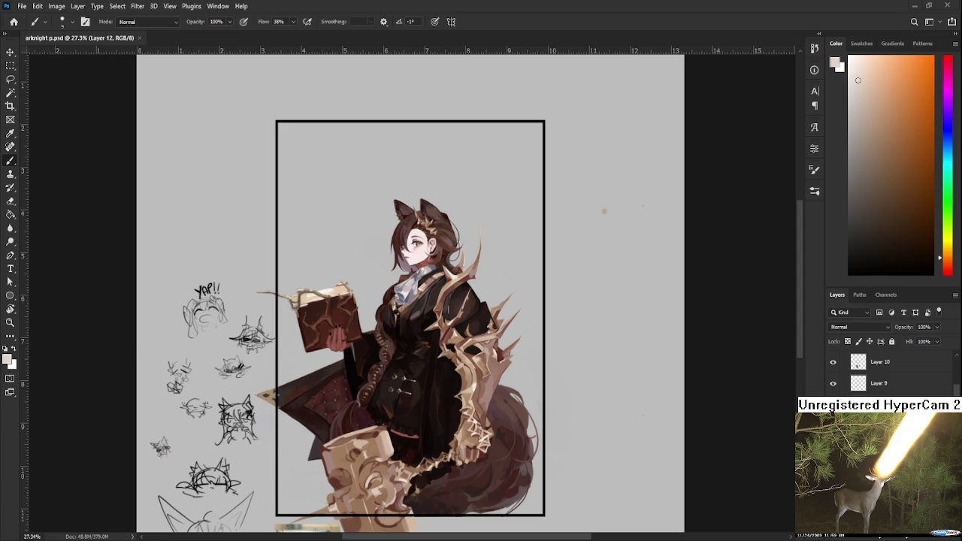
{"action": "scroll", "coordinate": [450, 482], "scroll_direction": "up", "scroll_amount": 3}
{"action": "scroll", "coordinate": [449, 482], "scroll_direction": "up", "scroll_amount": 3}
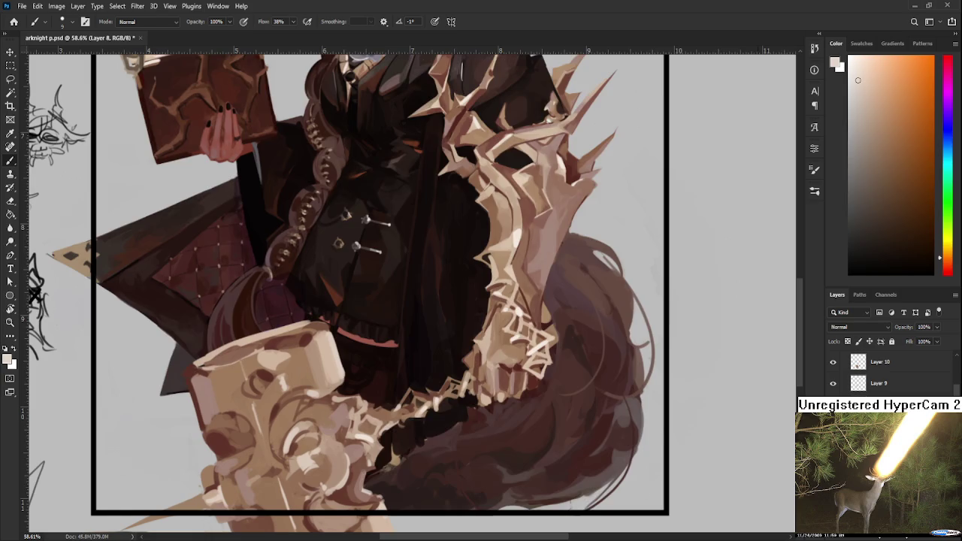
Sample a dark red and paint larger shading into the tail beneath the thorn ornament on Layer 13
{"action": "left_click", "coordinate": [432, 467], "text": "alt"}
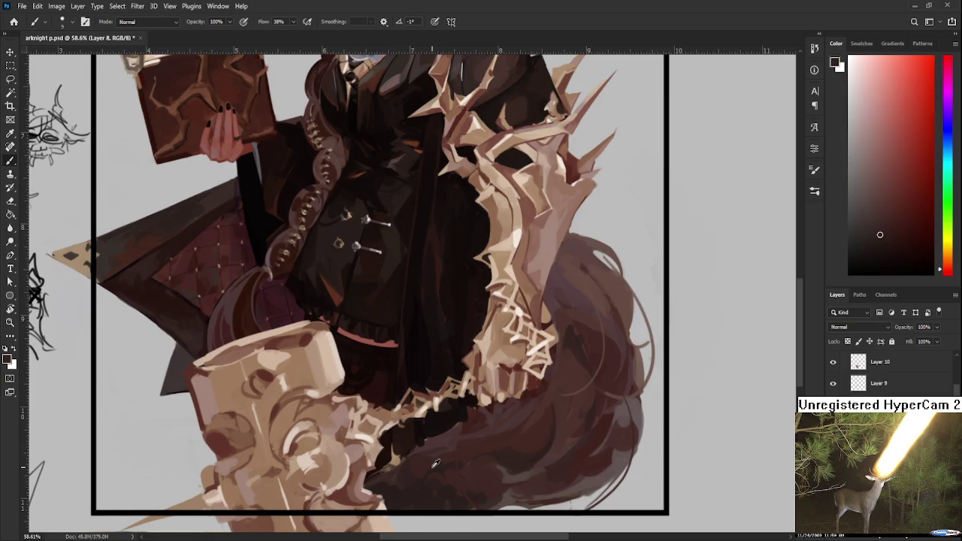
{"action": "key", "text": "bracketright"}
{"action": "key", "text": "bracketright"}
{"action": "key", "text": "bracketright"}
{"action": "mouse_move", "coordinate": [401, 472]}
{"action": "left_mouse_down"}
{"action": "mouse_move", "coordinate": [383, 458]}
{"action": "mouse_move", "coordinate": [395, 451]}
{"action": "mouse_move", "coordinate": [426, 461]}
{"action": "mouse_move", "coordinate": [391, 460]}
{"action": "mouse_move", "coordinate": [402, 443]}
{"action": "mouse_move", "coordinate": [387, 462]}
{"action": "mouse_move", "coordinate": [399, 443]}
{"action": "left_mouse_up"}
{"action": "key", "text": "ctrl+shift+alt+n"}
{"action": "left_click", "coordinate": [468, 438], "text": "alt"}
Erase part of the dark tail shading with a larger eraser, then add a subtle dark stroke
{"action": "key", "text": "e"}
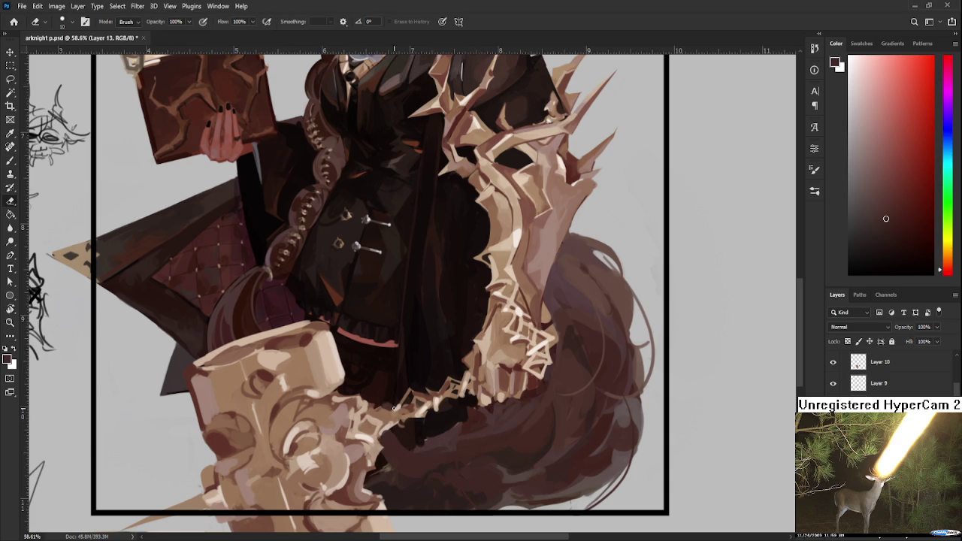
{"action": "key", "text": "bracketright"}
{"action": "key", "text": "bracketright"}
{"action": "key", "text": "bracketright"}
{"action": "left_click_drag", "start_coordinate": [427, 423], "coordinate": [399, 447]}
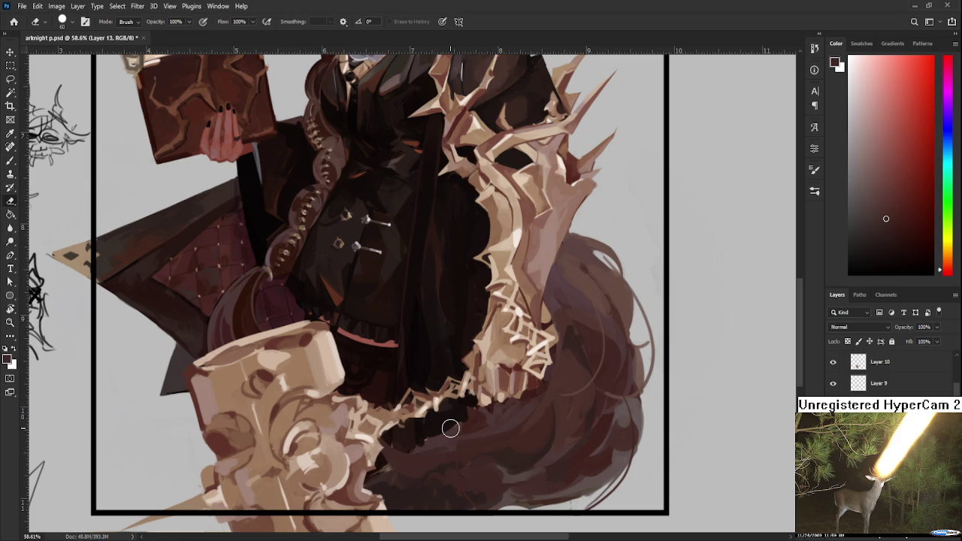
{"action": "scroll", "coordinate": [450, 428], "scroll_direction": "down", "scroll_amount": 3}
{"action": "key", "text": "b"}
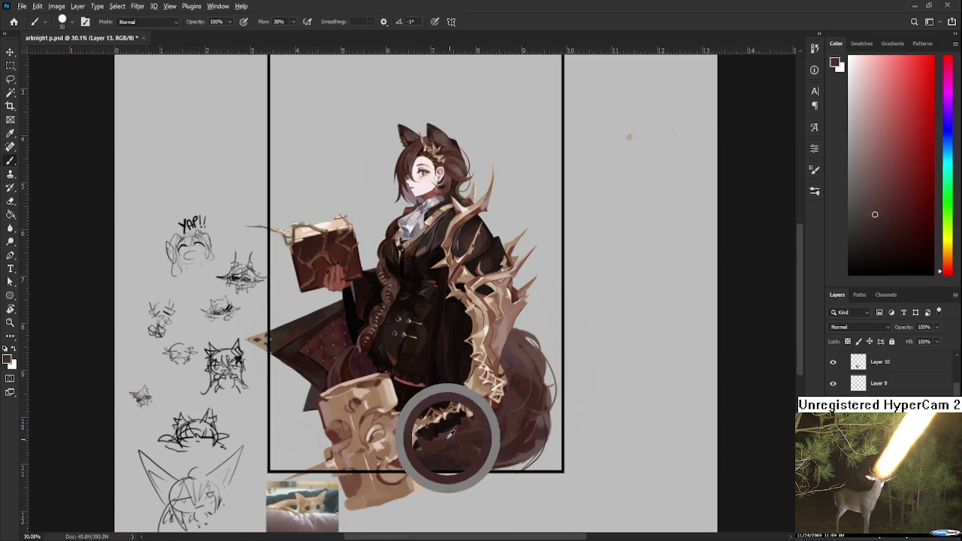
{"action": "mouse_move", "coordinate": [454, 428]}
{"action": "left_mouse_down"}
{"action": "mouse_move", "coordinate": [444, 444]}
{"action": "mouse_move", "coordinate": [466, 431]}
{"action": "mouse_move", "coordinate": [424, 428]}
{"action": "left_mouse_up"}
Sample new paint colours from the tail and rotate the canvas view sideways
{"action": "left_click", "coordinate": [468, 422], "text": "alt"}
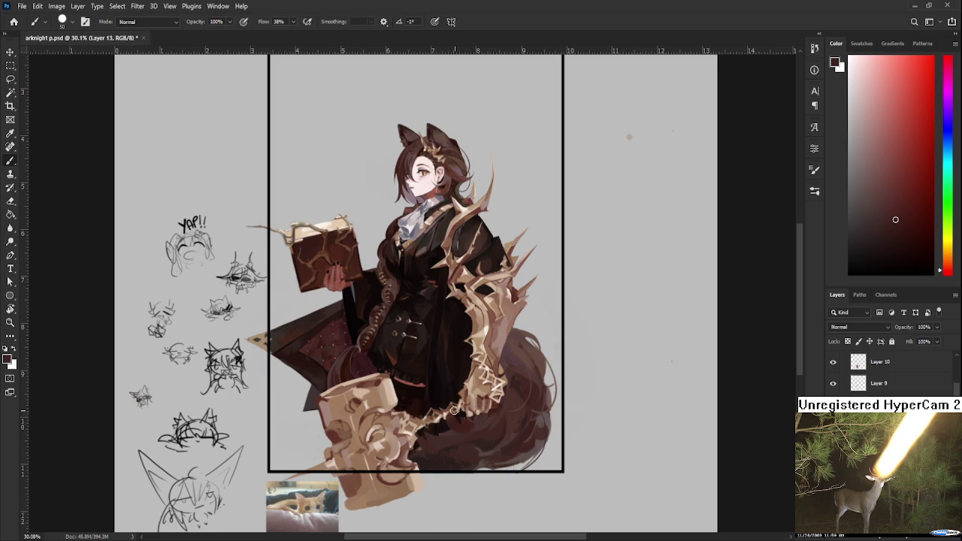
{"action": "key", "text": "e"}
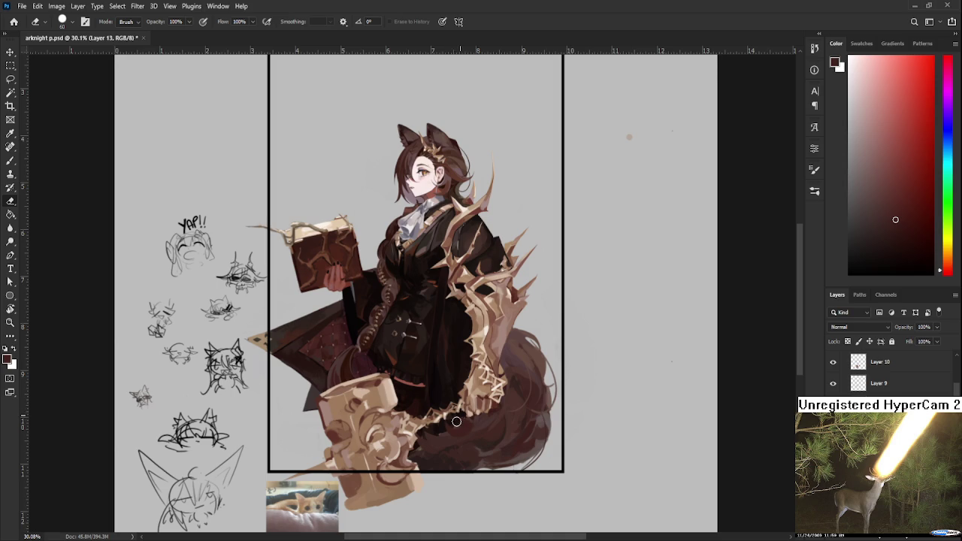
{"action": "key", "text": "b"}
{"action": "left_click", "coordinate": [473, 419], "text": "alt"}
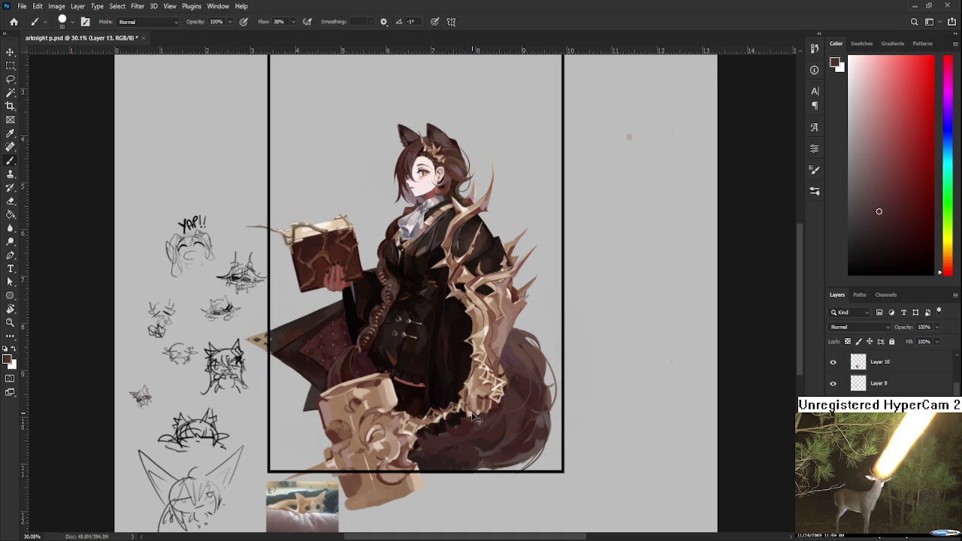
{"action": "key", "text": "r"}
{"action": "mouse_move", "coordinate": [465, 417]}
{"action": "left_mouse_down"}
{"action": "mouse_move", "coordinate": [481, 349]}
{"action": "mouse_move", "coordinate": [444, 418]}
{"action": "mouse_move", "coordinate": [628, 431]}
{"action": "left_mouse_up"}
Turn the view nearly upright and sample darker colours near the tail on Layer 13
{"action": "key", "text": "r"}
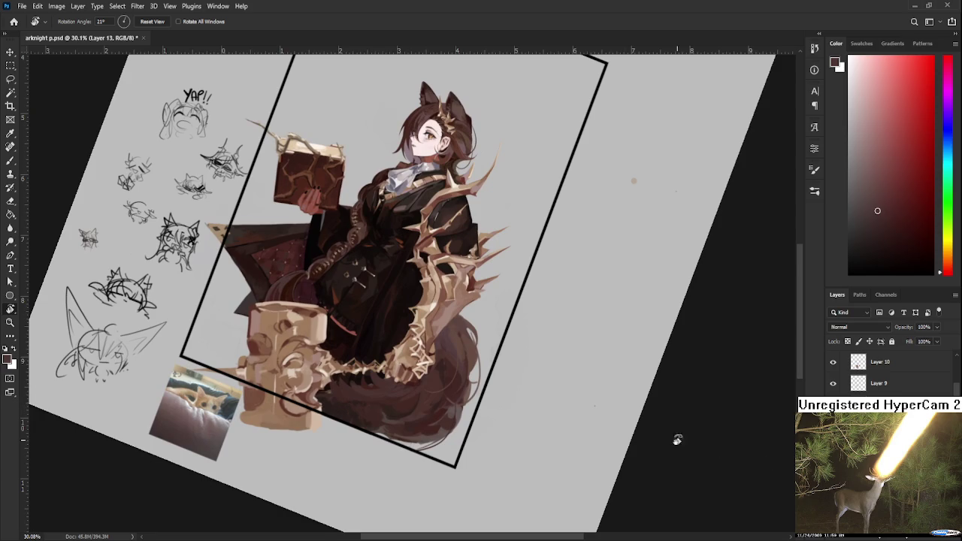
{"action": "key", "text": "e"}
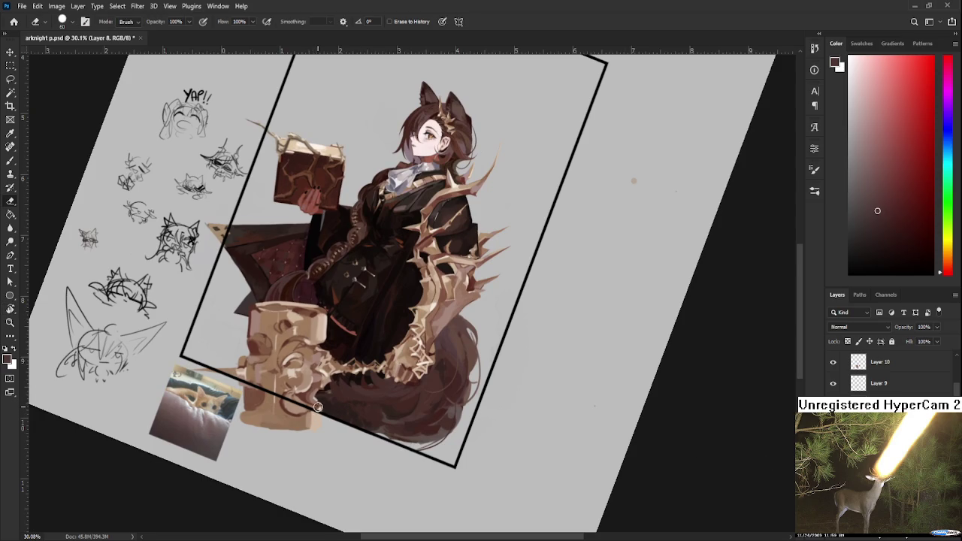
{"action": "key", "text": "b"}
{"action": "left_click", "coordinate": [354, 403], "text": "alt"}
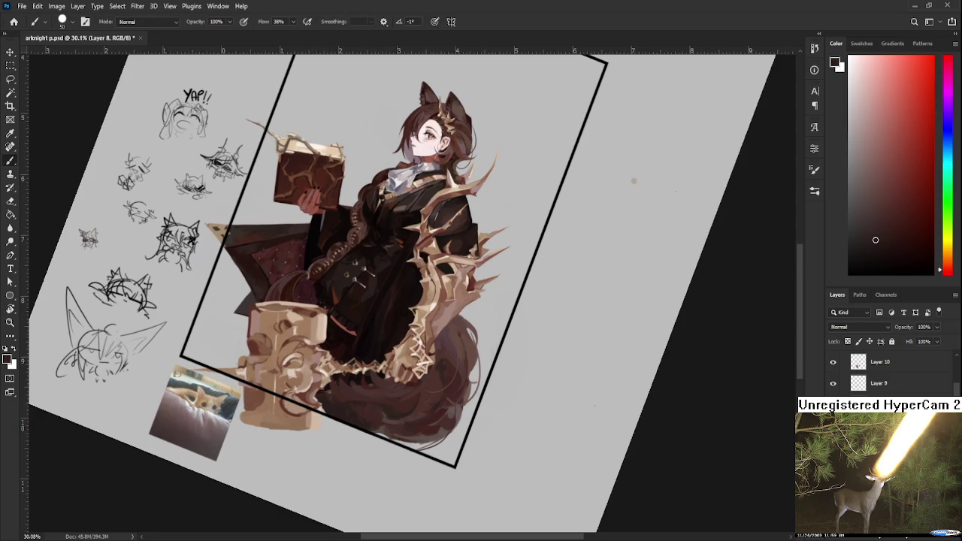
{"action": "left_click", "coordinate": [338, 383], "text": "ctrl"}
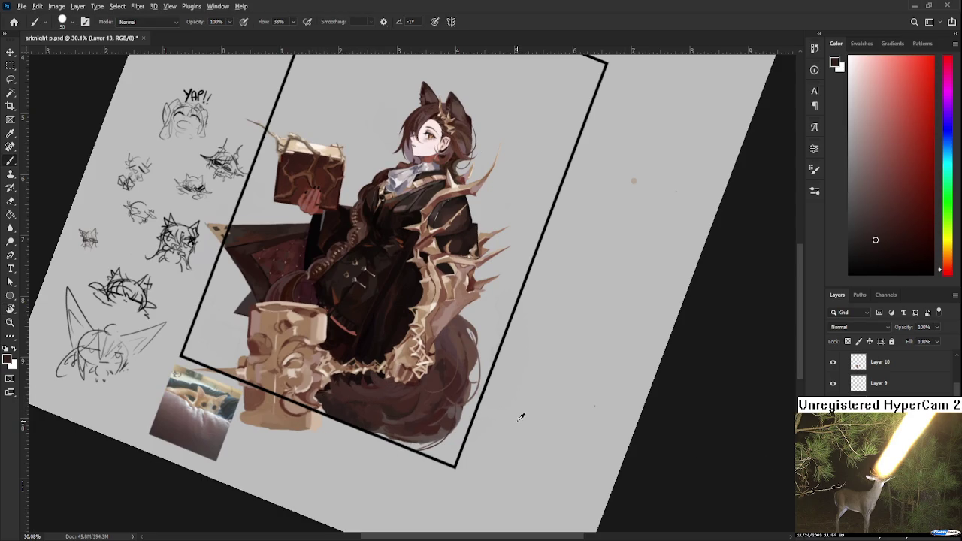
{"action": "left_click", "coordinate": [344, 400], "text": "alt"}
{"action": "left_click", "coordinate": [349, 408], "text": "alt"}
Tilt the view to about 16°, sample a tail colour, and lasso an area near the tail
{"action": "key", "text": "e"}
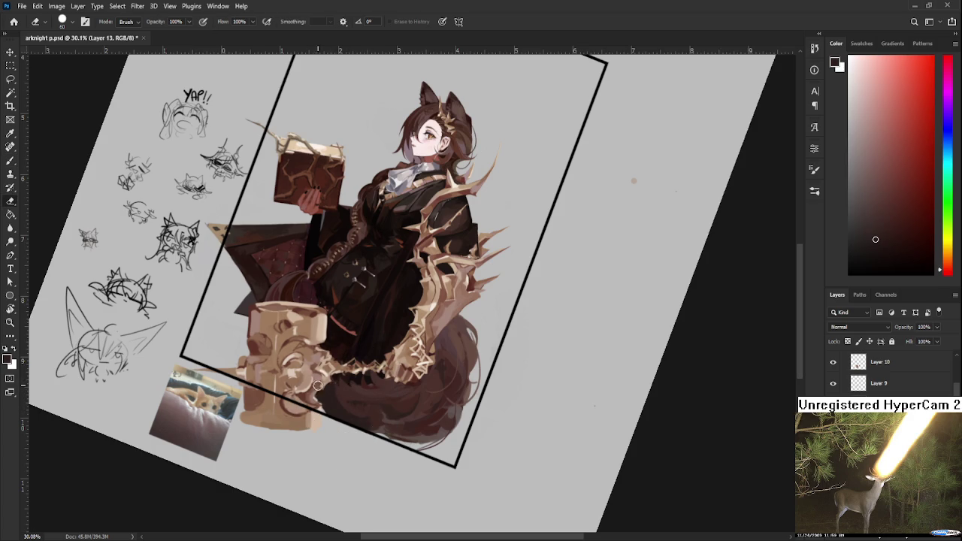
{"action": "key", "text": "r"}
{"action": "left_click_drag", "start_coordinate": [385, 437], "coordinate": [451, 406]}
{"action": "key", "text": "b"}
{"action": "left_click", "coordinate": [445, 418], "text": "alt"}
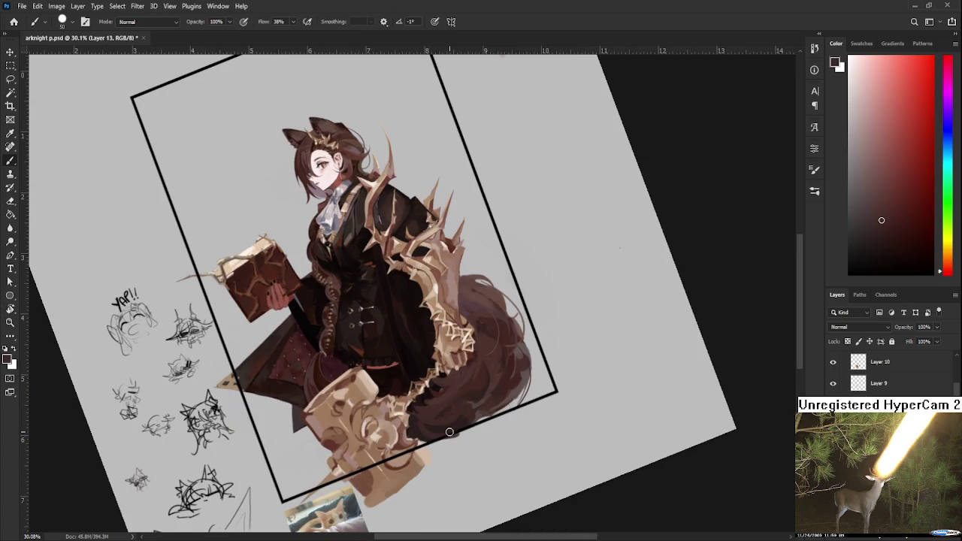
{"action": "key", "text": "r"}
{"action": "mouse_move", "coordinate": [481, 401]}
{"action": "left_mouse_down"}
{"action": "mouse_move", "coordinate": [423, 444]}
{"action": "mouse_move", "coordinate": [570, 394]}
{"action": "left_mouse_up"}
{"action": "key", "text": "l"}
{"action": "left_click_drag", "start_coordinate": [442, 395], "coordinate": [495, 468]}
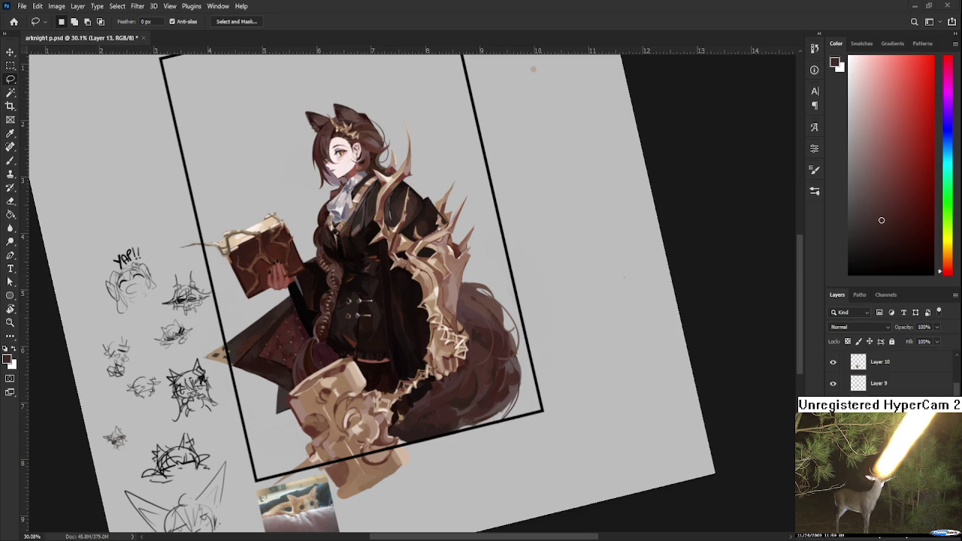
Turn the canvas on its side and fill the dark gap beside the spine ornament
{"action": "key", "text": "r"}
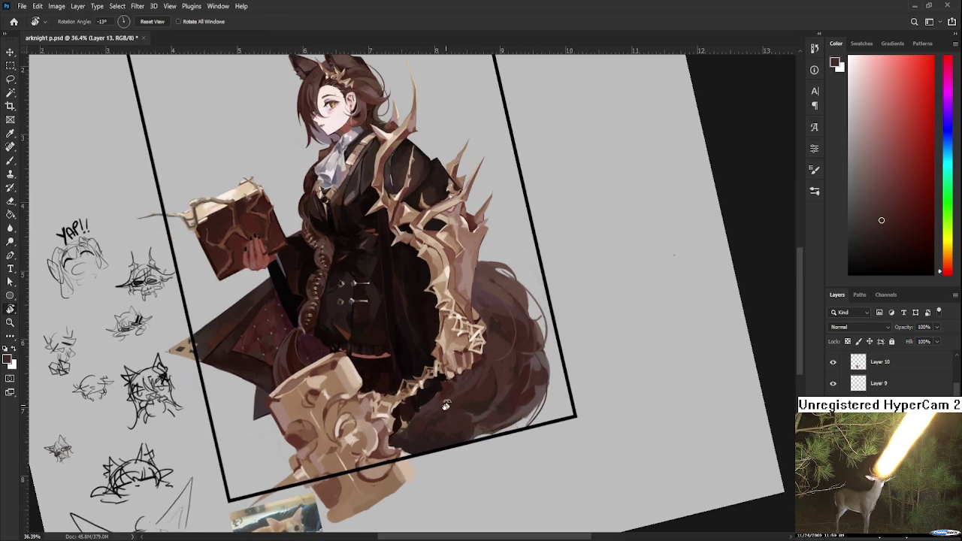
{"action": "left_click_drag", "start_coordinate": [379, 301], "coordinate": [468, 322]}
{"action": "key", "text": "b"}
{"action": "left_click", "coordinate": [489, 321], "text": "alt"}
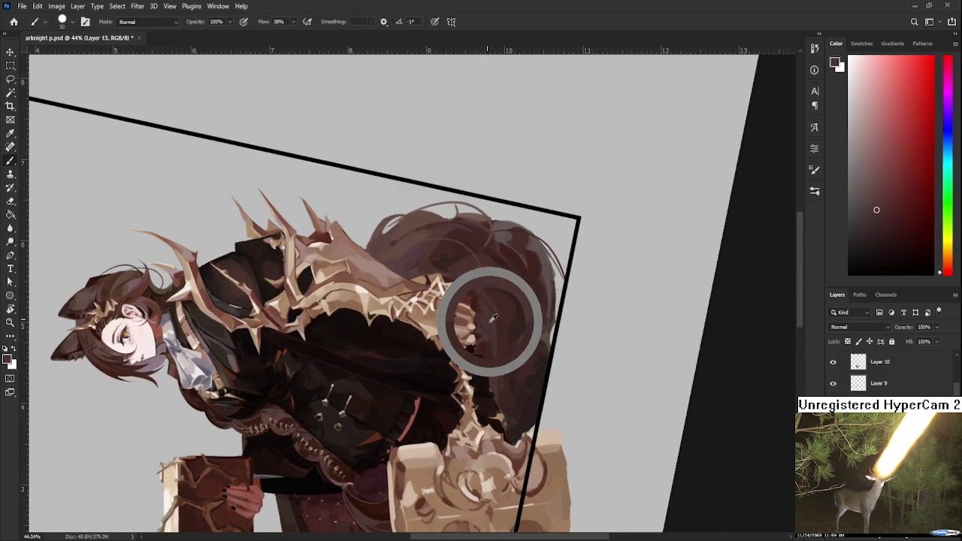
{"action": "left_click_drag", "start_coordinate": [463, 356], "coordinate": [482, 323]}
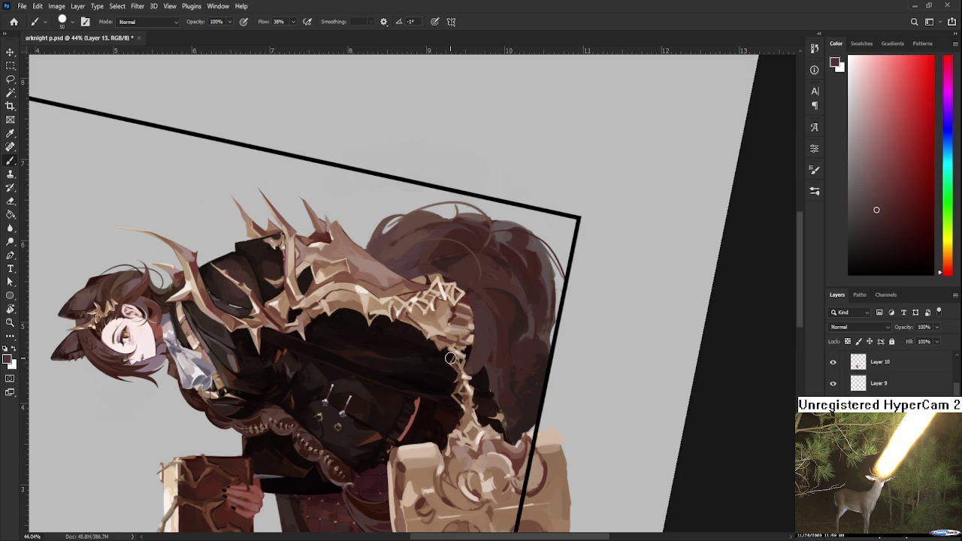
Sample colours along the spine ornament and shrink the brush, shifting the view toward the tail
{"action": "left_click", "coordinate": [470, 340], "text": "alt"}
{"action": "left_click", "coordinate": [486, 350], "text": "alt"}
{"action": "key", "text": "bracketleft"}
{"action": "key", "text": "bracketleft"}
{"action": "key", "text": "bracketleft"}
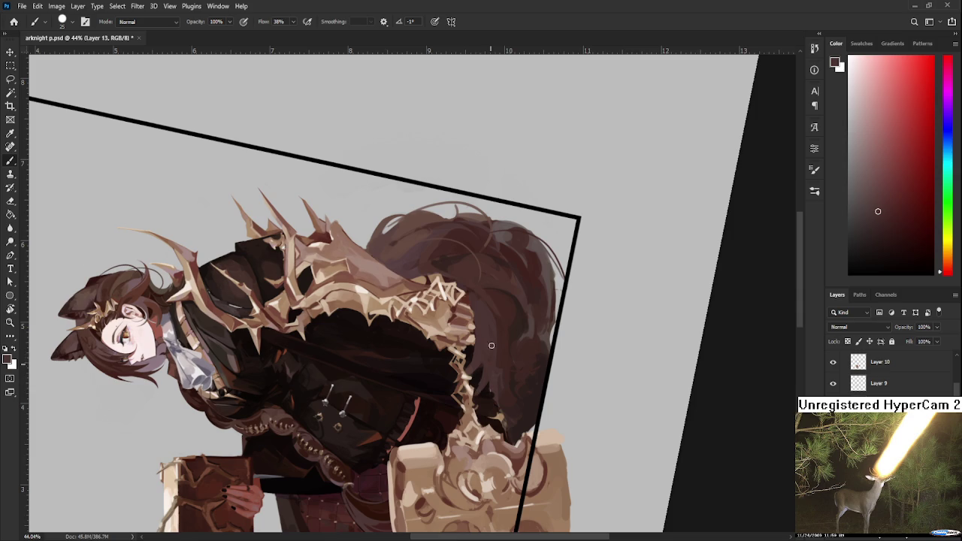
{"action": "key", "text": "e"}
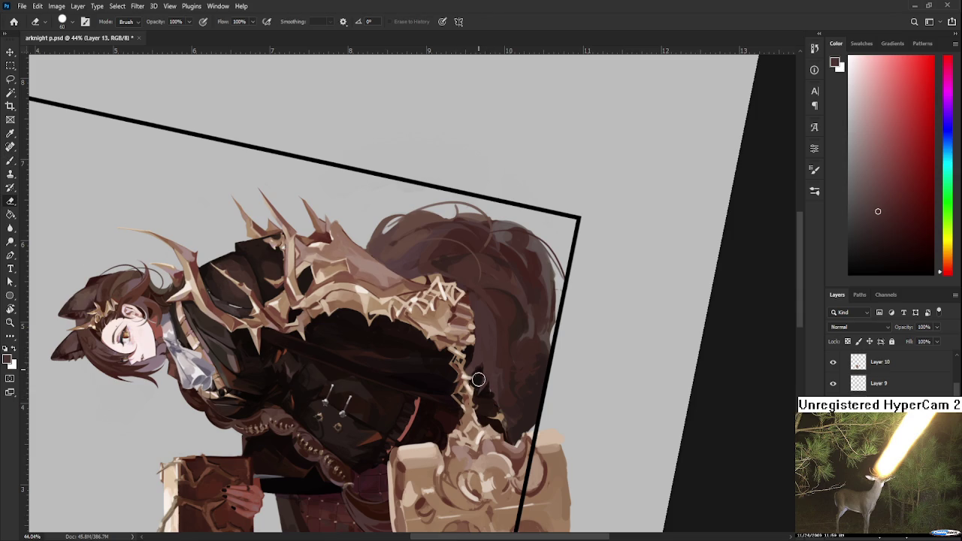
{"action": "key", "text": "b"}
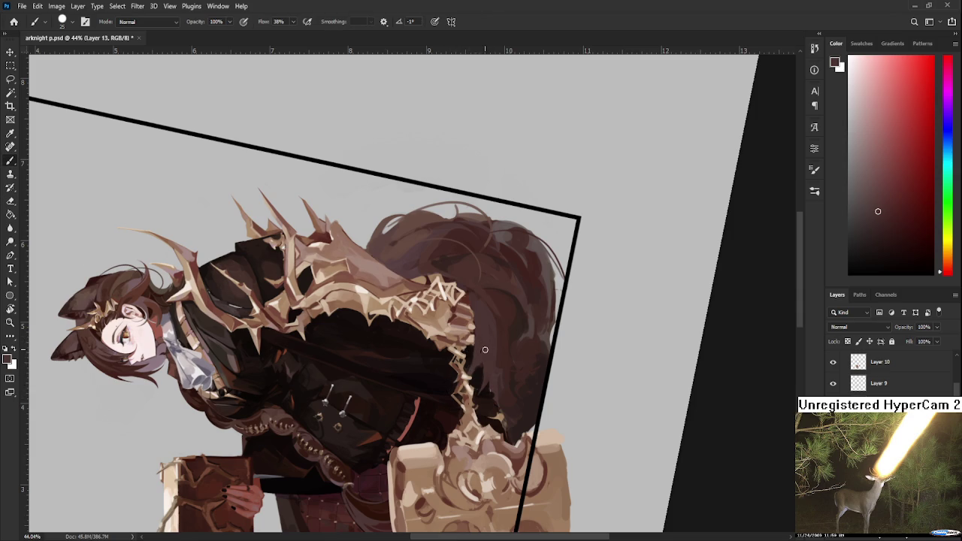
{"action": "key", "text": "e"}
{"action": "left_click_drag", "start_coordinate": [469, 353], "coordinate": [446, 330]}
{"action": "key", "text": "b"}
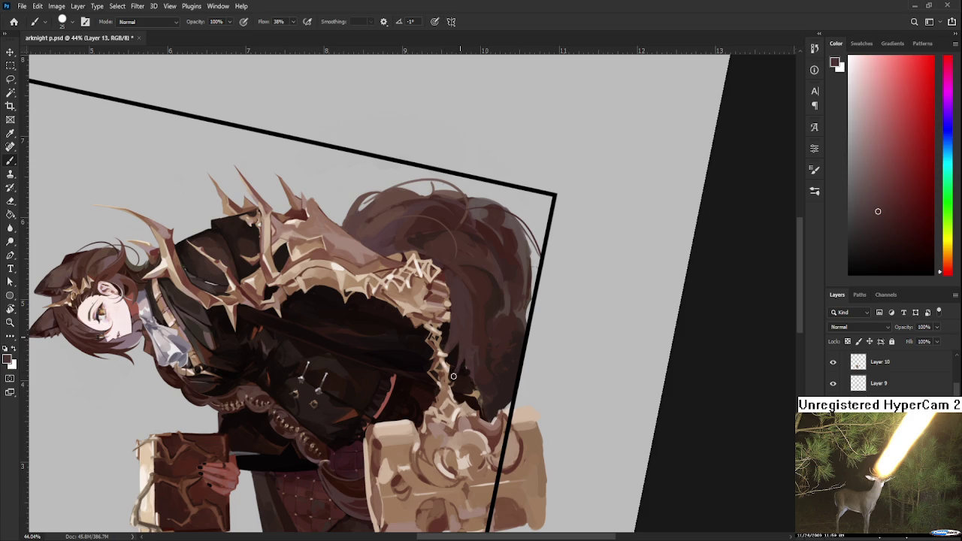
{"action": "key", "text": "e"}
{"action": "key", "text": "b"}
Paint faint, thin darker strokes on the tail hair with a smaller brush and sampled hair brown
{"action": "key", "text": "bracketleft"}
{"action": "left_click_drag", "start_coordinate": [466, 386], "coordinate": [488, 402]}
{"action": "left_click", "coordinate": [487, 381], "text": "alt"}
{"action": "mouse_move", "coordinate": [482, 348]}
{"action": "left_mouse_down"}
{"action": "mouse_move", "coordinate": [361, 308]}
{"action": "mouse_move", "coordinate": [376, 397]}
{"action": "left_mouse_up"}
{"action": "left_click", "coordinate": [361, 310], "text": "alt"}
{"action": "left_click", "coordinate": [369, 344], "text": "alt"}
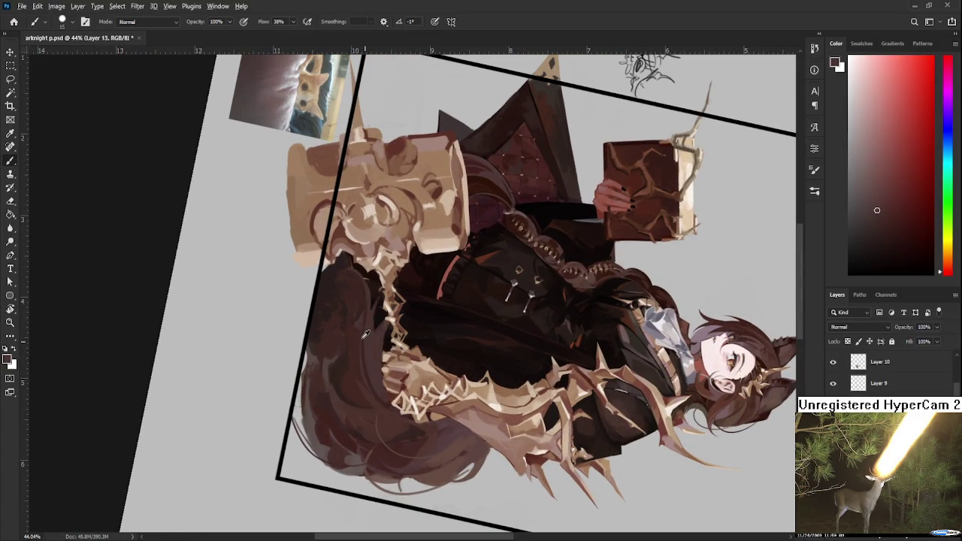
Sample browns from the hair and darken the hair edge beneath the thorn trim
{"action": "left_click", "coordinate": [357, 311], "text": "alt"}
{"action": "key", "text": "r"}
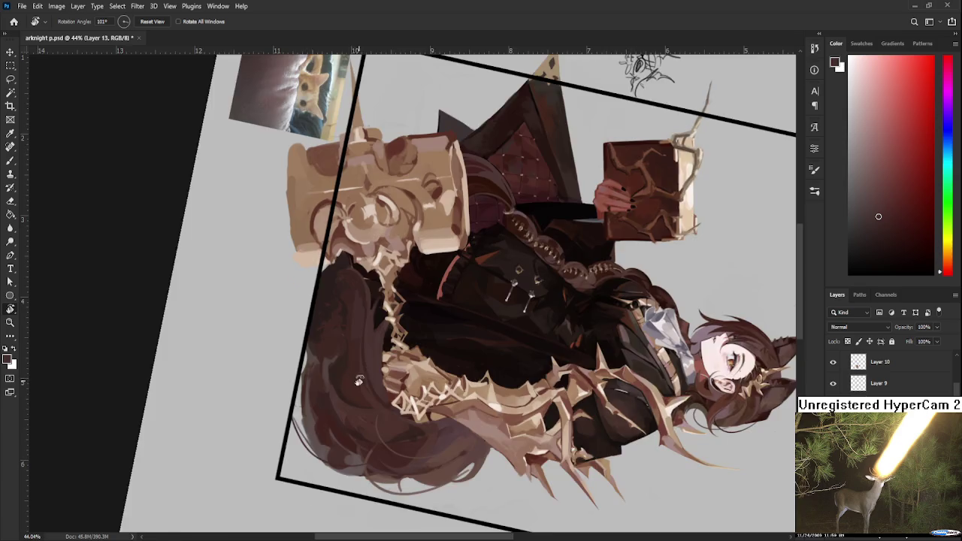
{"action": "left_click_drag", "start_coordinate": [361, 334], "coordinate": [518, 303]}
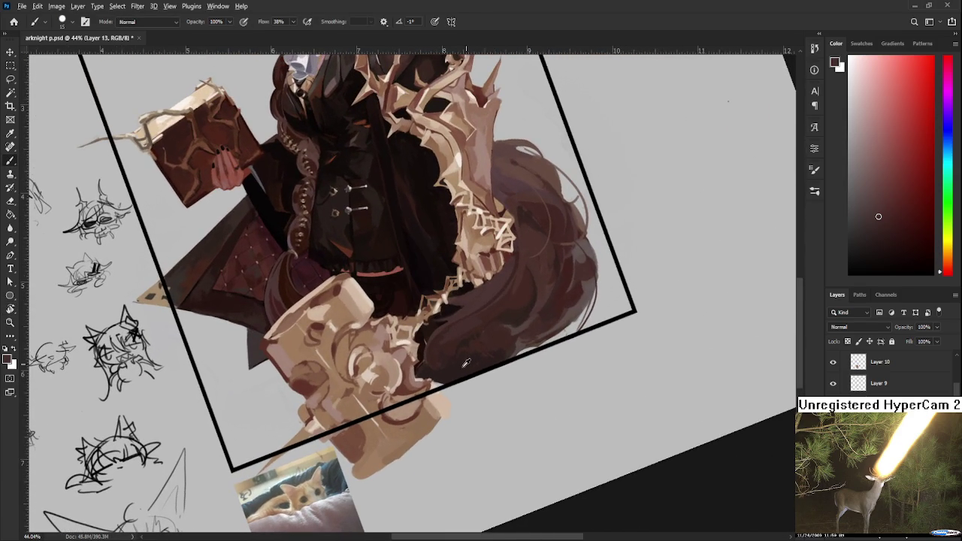
{"action": "left_click", "coordinate": [456, 362], "text": "alt"}
{"action": "key", "text": "r"}
{"action": "left_click_drag", "start_coordinate": [456, 363], "coordinate": [397, 369]}
{"action": "left_click", "coordinate": [390, 359], "text": "alt"}
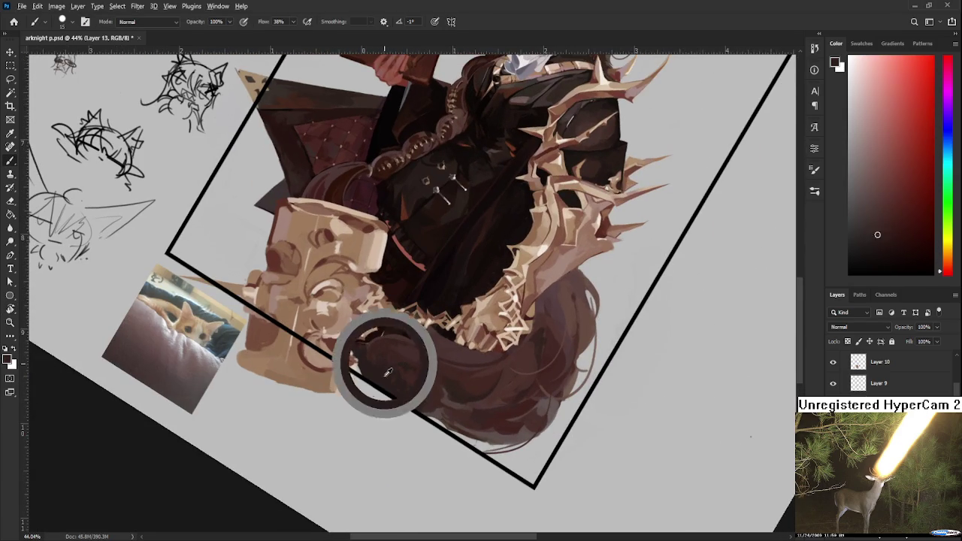
{"action": "left_click_drag", "start_coordinate": [379, 357], "coordinate": [368, 339]}
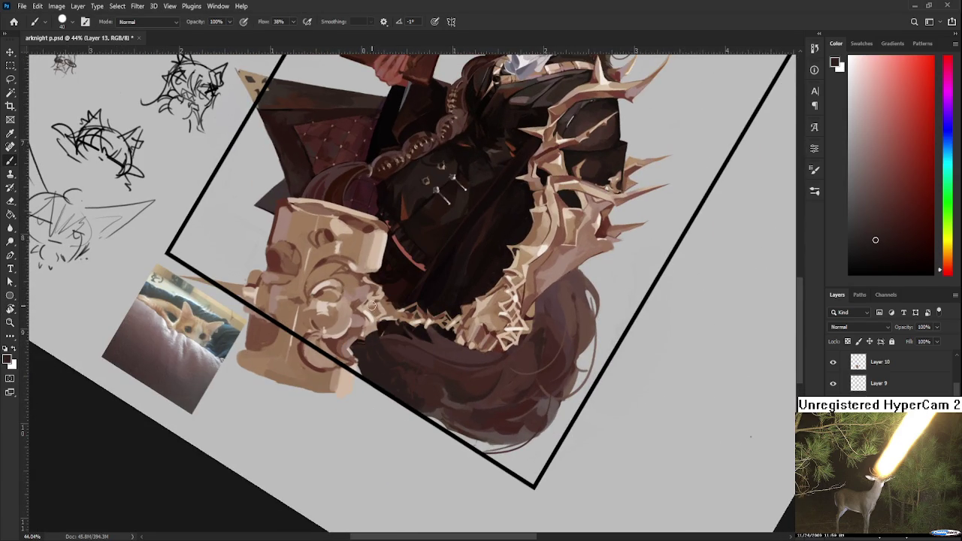
Turn the artwork roughly upright and then to new angles while alternating brush and eraser
{"action": "key", "text": "e"}
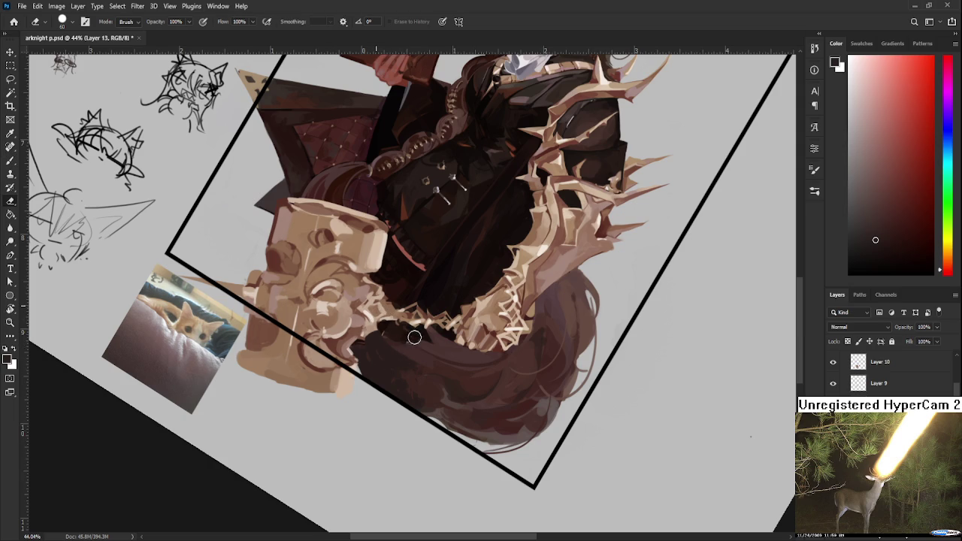
{"action": "key", "text": "b"}
{"action": "mouse_move", "coordinate": [386, 314]}
{"action": "left_mouse_down"}
{"action": "mouse_move", "coordinate": [456, 335]}
{"action": "mouse_move", "coordinate": [379, 320]}
{"action": "left_mouse_up"}
{"action": "key", "text": "e"}
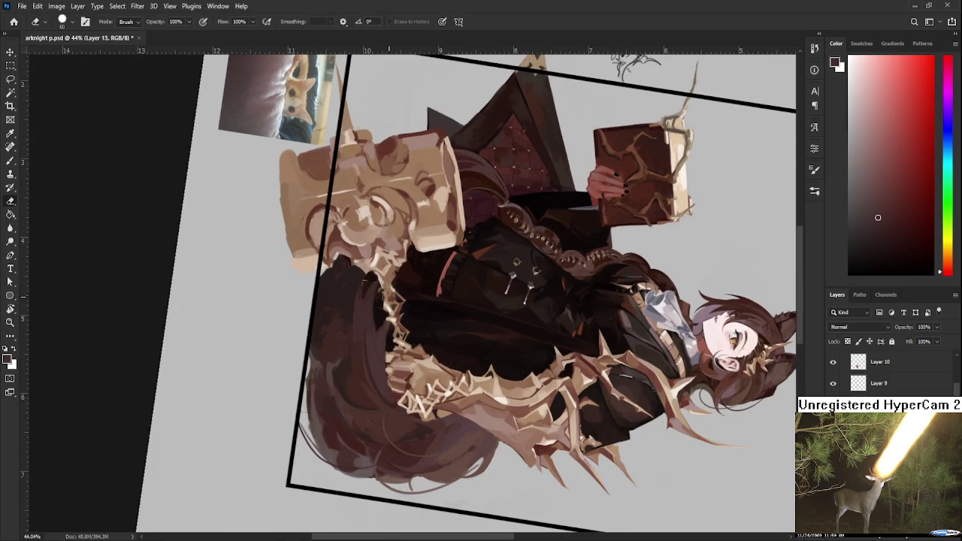
{"action": "key", "text": "b"}
{"action": "left_click_drag", "start_coordinate": [383, 314], "coordinate": [448, 334]}
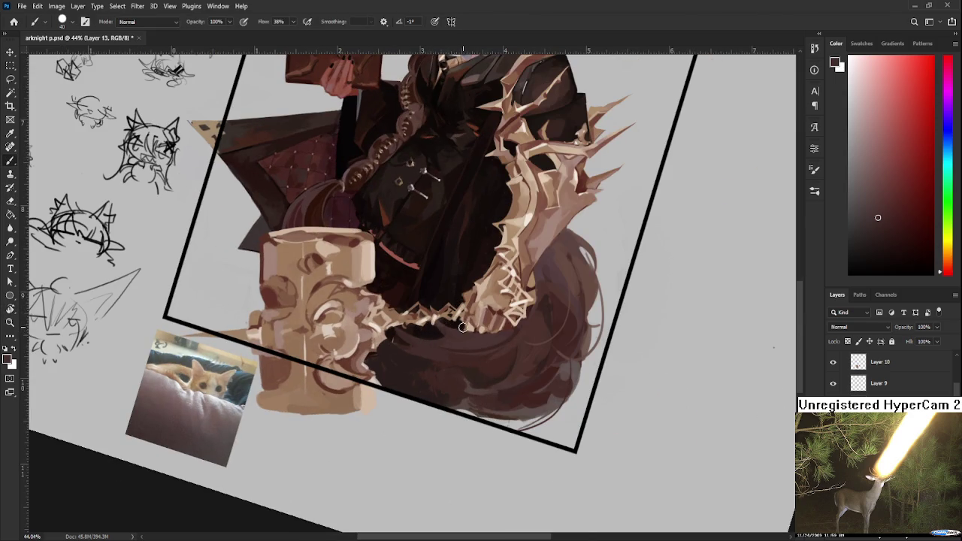
{"action": "left_click_drag", "start_coordinate": [459, 323], "coordinate": [386, 314]}
Erase to tidy the strokes around the tail, turning the artwork nearly upright
{"action": "key", "text": "e"}
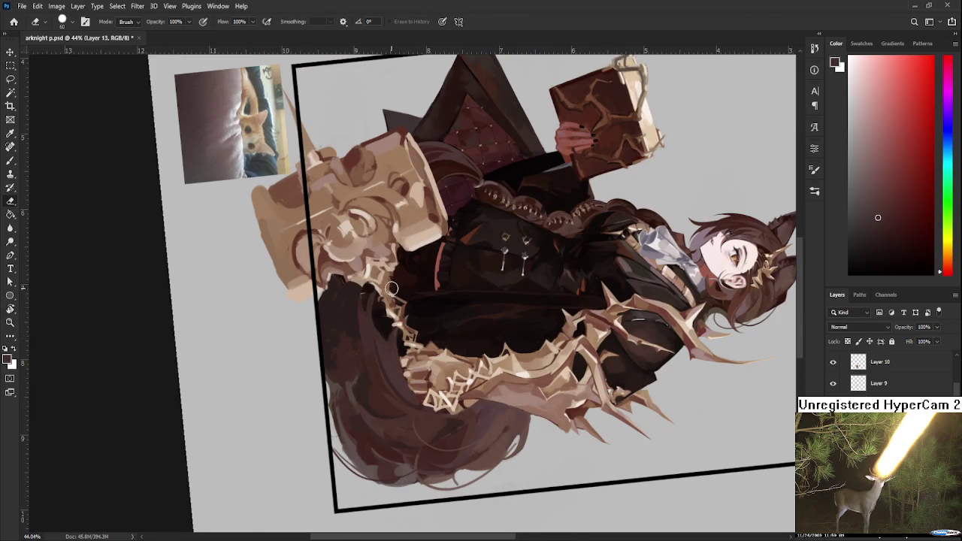
{"action": "key", "text": "r"}
{"action": "mouse_move", "coordinate": [391, 368]}
{"action": "left_mouse_down"}
{"action": "mouse_move", "coordinate": [440, 359]}
{"action": "mouse_move", "coordinate": [443, 332]}
{"action": "left_mouse_up"}
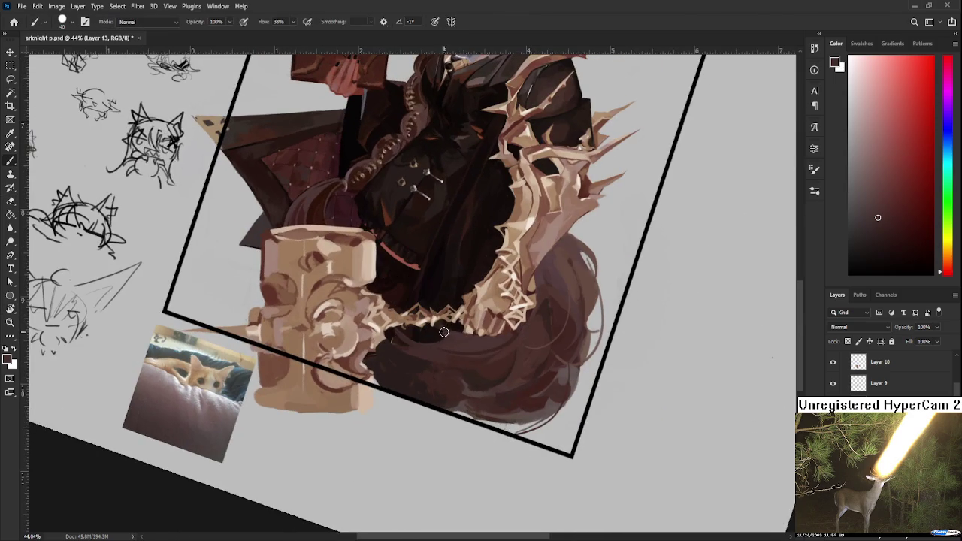
{"action": "key", "text": "e"}
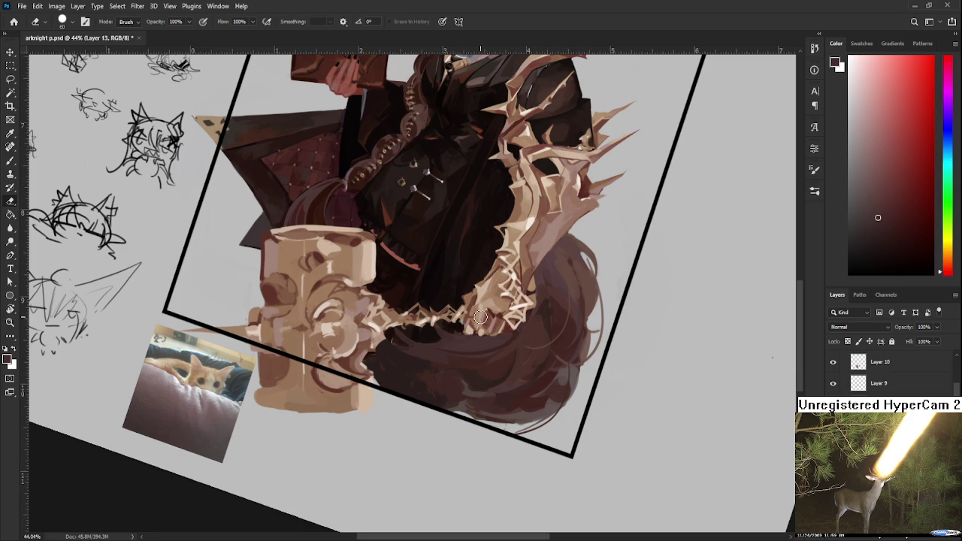
{"action": "key", "text": "r"}
{"action": "mouse_move", "coordinate": [495, 319]}
{"action": "left_mouse_down"}
{"action": "mouse_move", "coordinate": [464, 311]}
{"action": "mouse_move", "coordinate": [474, 383]}
{"action": "left_mouse_up"}
{"action": "key", "text": "e"}
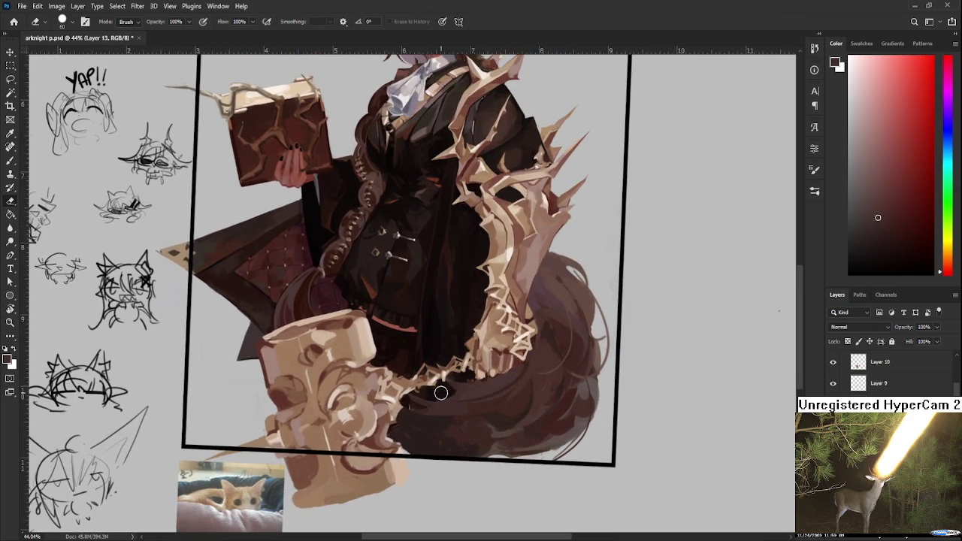
{"action": "scroll", "coordinate": [443, 383], "scroll_direction": "down", "scroll_amount": 8}
Rotate the artwork about a quarter turn and shrink the brush to size 20
{"action": "scroll", "coordinate": [447, 387], "scroll_direction": "down", "scroll_amount": 4}
{"action": "scroll", "coordinate": [451, 391], "scroll_direction": "up", "scroll_amount": 5}
{"action": "scroll", "coordinate": [454, 398], "scroll_direction": "up", "scroll_amount": 8}
{"action": "key", "text": "b"}
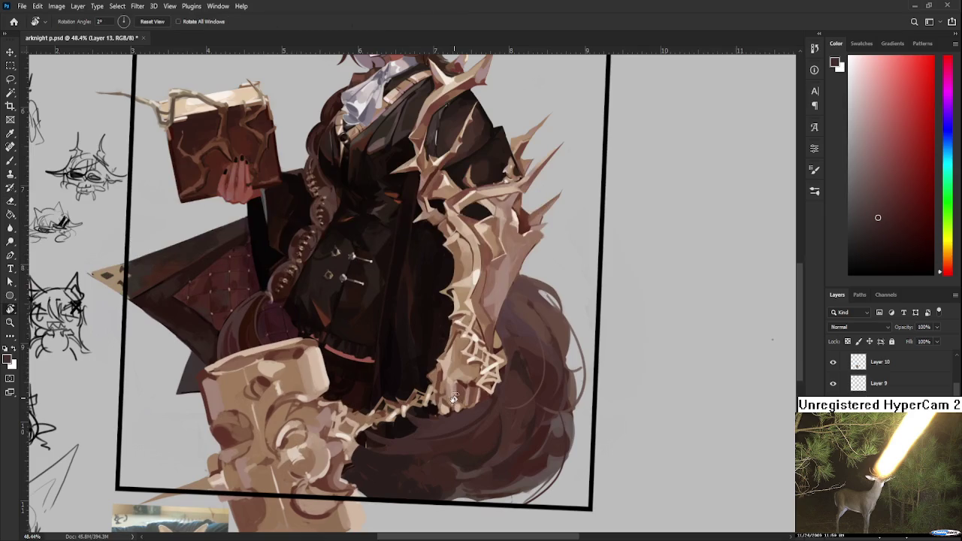
{"action": "left_click_drag", "start_coordinate": [454, 398], "coordinate": [338, 421]}
{"action": "mouse_move", "coordinate": [270, 376]}
{"action": "left_mouse_down"}
{"action": "mouse_move", "coordinate": [303, 390]}
{"action": "mouse_move", "coordinate": [324, 387]}
{"action": "mouse_move", "coordinate": [323, 371]}
{"action": "left_mouse_up"}
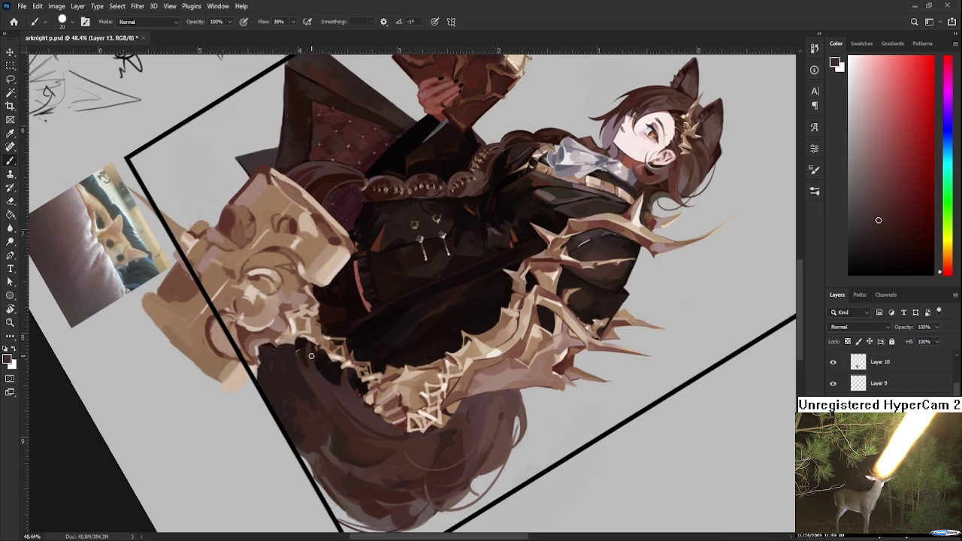
{"action": "key", "text": "bracketleft"}
{"action": "key", "text": "bracketleft"}
{"action": "key", "text": "bracketleft"}
Sample a tail colour, turn the figure sideways, and paint a thin dark line along the hair edge
{"action": "key", "text": "e"}
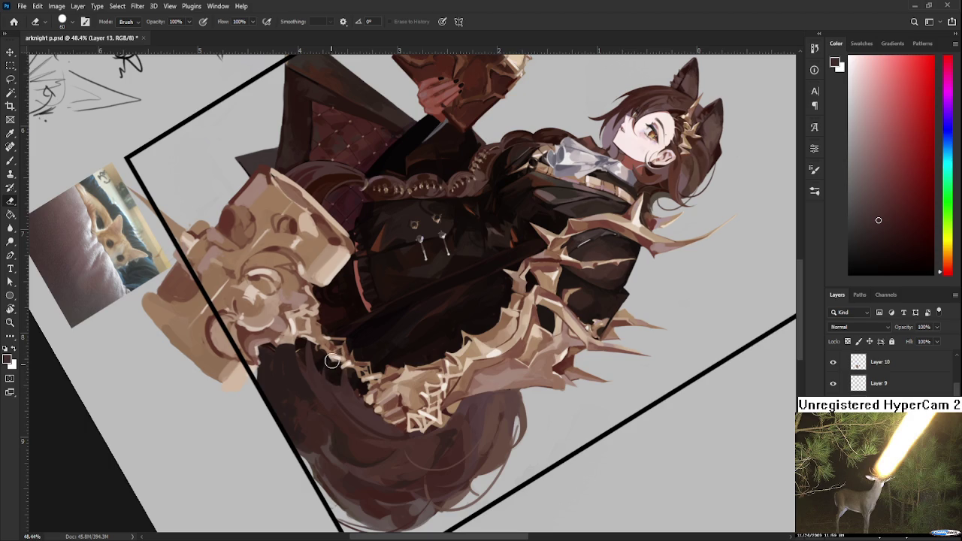
{"action": "key", "text": "r"}
{"action": "mouse_move", "coordinate": [342, 376]}
{"action": "left_mouse_down"}
{"action": "mouse_move", "coordinate": [516, 388]}
{"action": "mouse_move", "coordinate": [464, 338]}
{"action": "left_mouse_up"}
{"action": "key", "text": "b"}
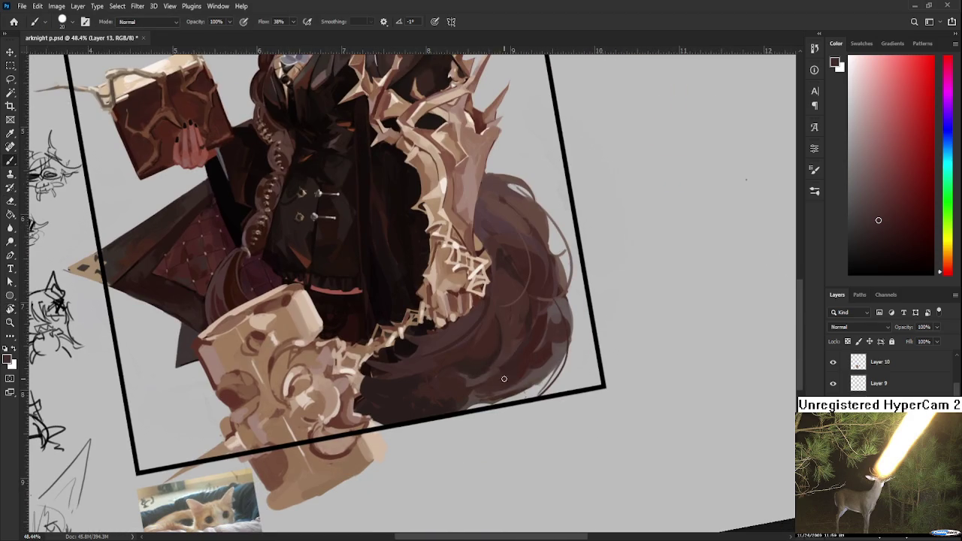
{"action": "left_click", "coordinate": [490, 392], "text": "alt"}
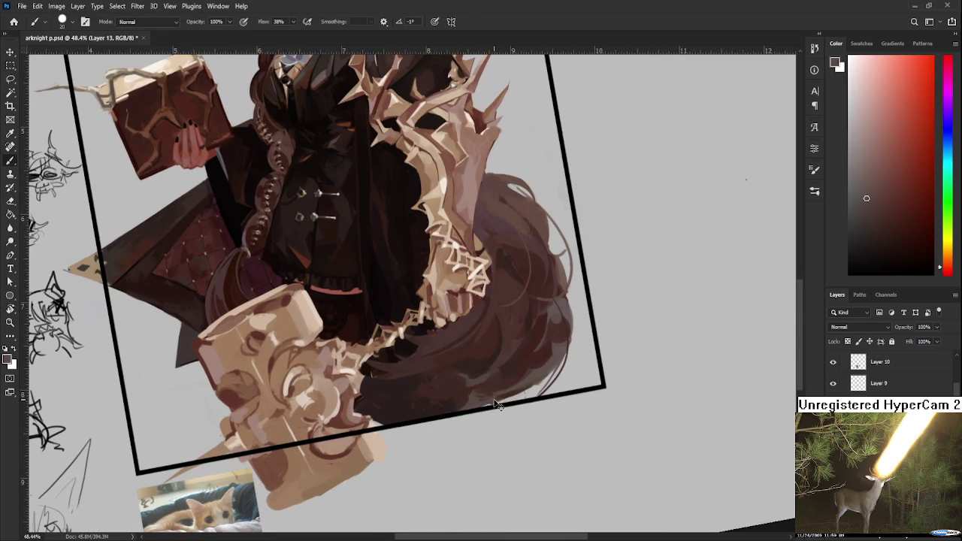
{"action": "key", "text": "r"}
{"action": "left_click_drag", "start_coordinate": [463, 412], "coordinate": [310, 359]}
{"action": "key", "text": "b"}
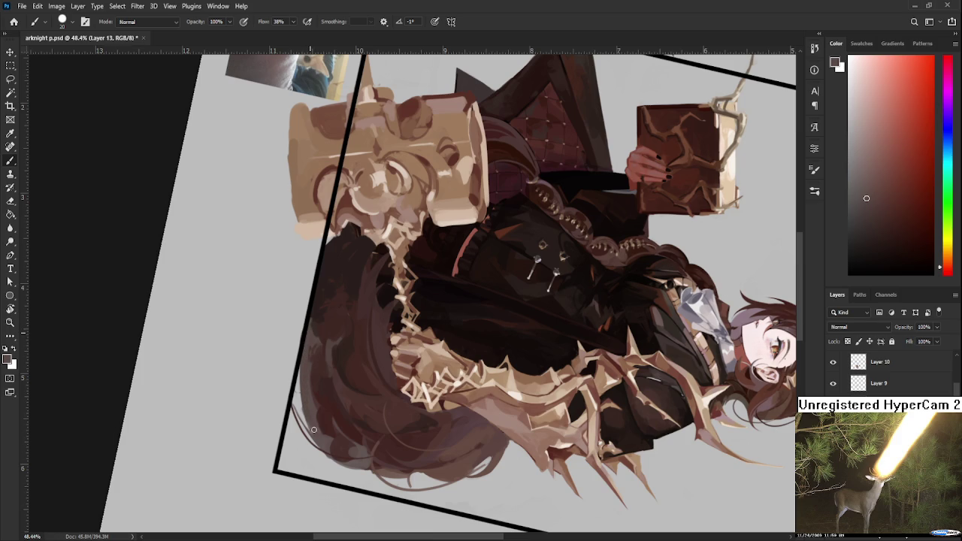
{"action": "mouse_move", "coordinate": [295, 385]}
{"action": "left_mouse_down"}
{"action": "mouse_move", "coordinate": [288, 360]}
{"action": "mouse_move", "coordinate": [304, 369]}
{"action": "left_mouse_up"}
Turn the artwork back toward upright and zoom out to view the whole illustration
{"action": "key", "text": "e"}
{"action": "scroll", "coordinate": [323, 325], "scroll_direction": "down", "scroll_amount": 5}
{"action": "key", "text": "r"}
{"action": "mouse_move", "coordinate": [323, 324]}
{"action": "left_mouse_down"}
{"action": "mouse_move", "coordinate": [478, 419]}
{"action": "mouse_move", "coordinate": [525, 403]}
{"action": "mouse_move", "coordinate": [436, 411]}
{"action": "left_mouse_up"}
{"action": "scroll", "coordinate": [508, 402], "scroll_direction": "up", "scroll_amount": 2}
{"action": "scroll", "coordinate": [508, 402], "scroll_direction": "down", "scroll_amount": 2}
With the brush active, sample several browns, including lighter tones, from the tail
{"action": "key", "text": "b"}
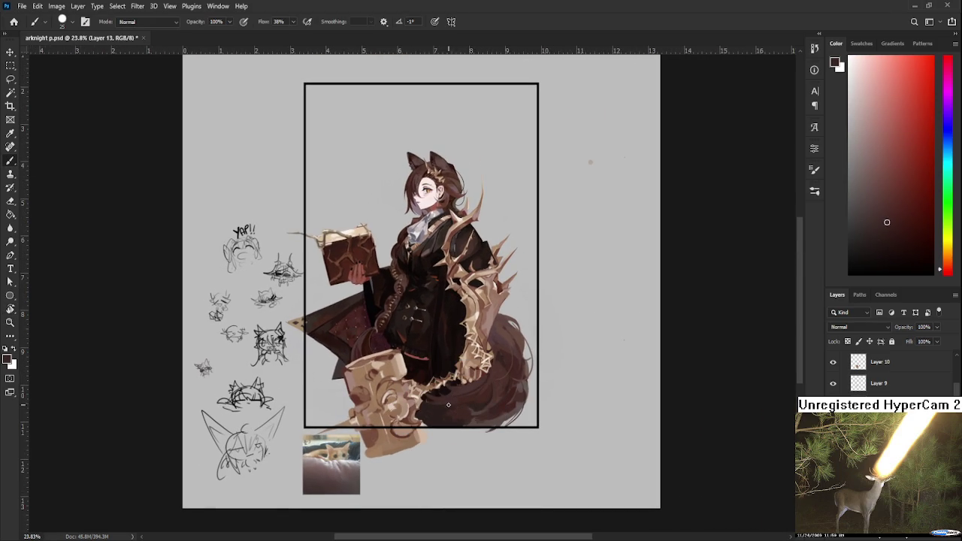
{"action": "left_click", "coordinate": [440, 408], "text": "alt"}
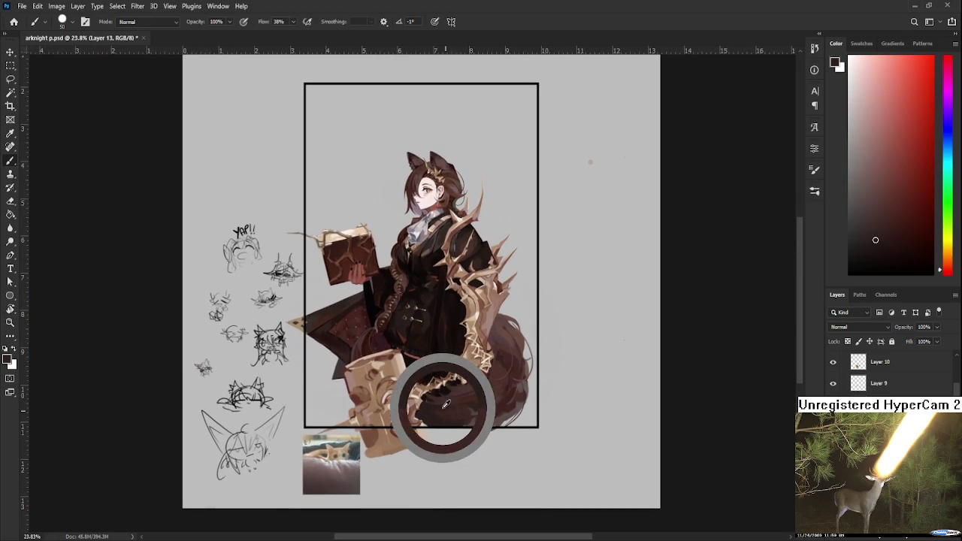
{"action": "left_click", "coordinate": [449, 412], "text": "alt"}
{"action": "left_click", "coordinate": [449, 419], "text": "alt"}
{"action": "left_click", "coordinate": [467, 411], "text": "alt"}
{"action": "left_click", "coordinate": [451, 420], "text": "alt"}
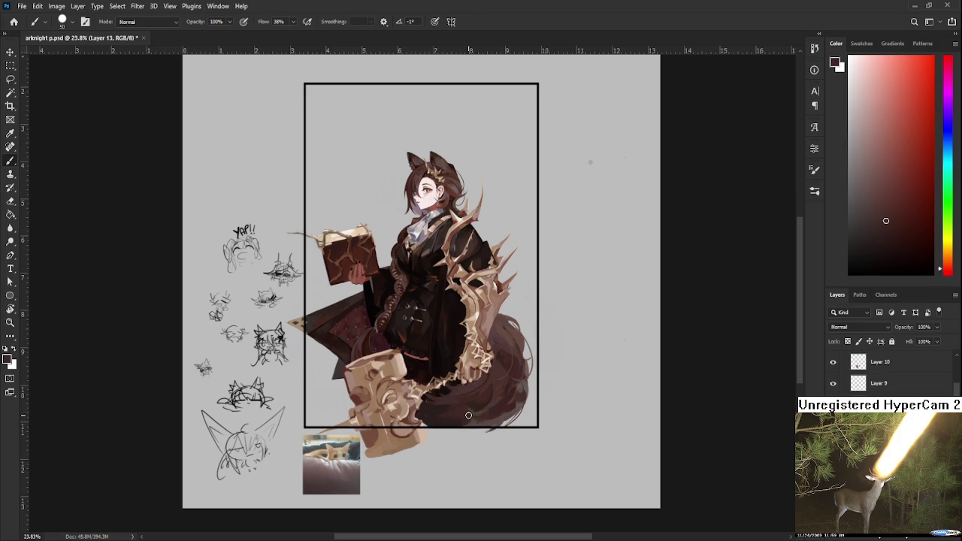
{"action": "left_click", "coordinate": [473, 418], "text": "alt"}
{"action": "left_click", "coordinate": [496, 418], "text": "alt"}
Sample darker browns from the upper part of the tail
{"action": "scroll", "coordinate": [473, 422], "scroll_direction": "up", "scroll_amount": 1}
{"action": "left_click", "coordinate": [439, 402], "text": "alt"}
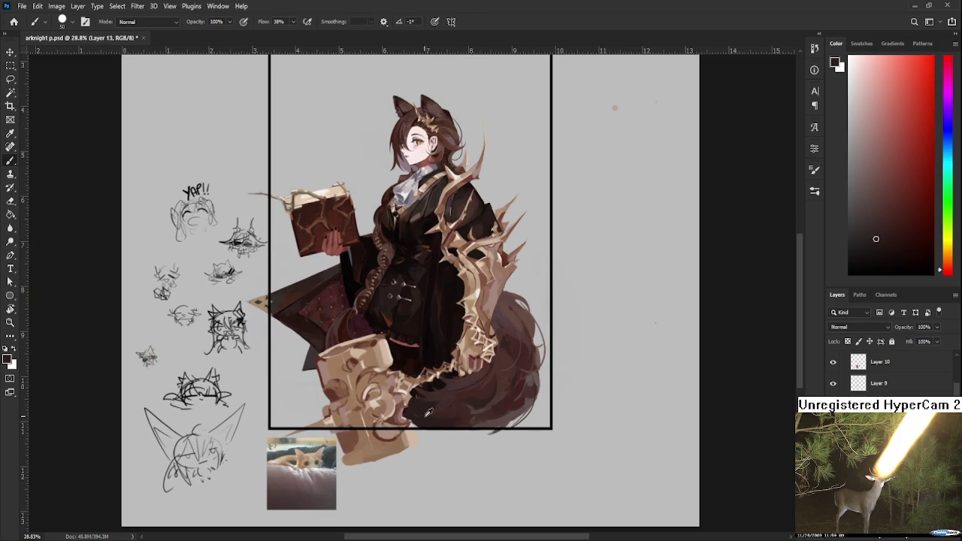
{"action": "left_click", "coordinate": [428, 406], "text": "alt"}
{"action": "left_click", "coordinate": [446, 406], "text": "alt"}
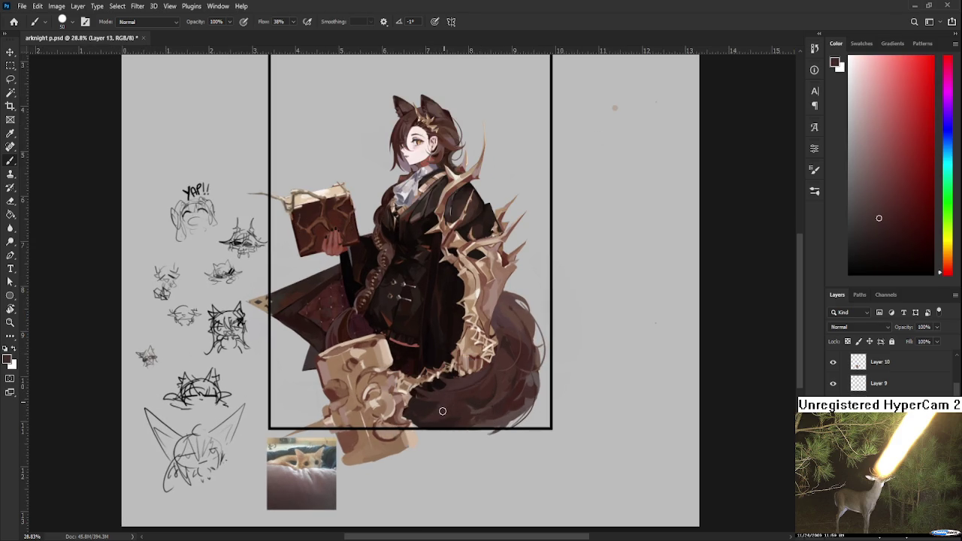
{"action": "left_click", "coordinate": [433, 406], "text": "alt"}
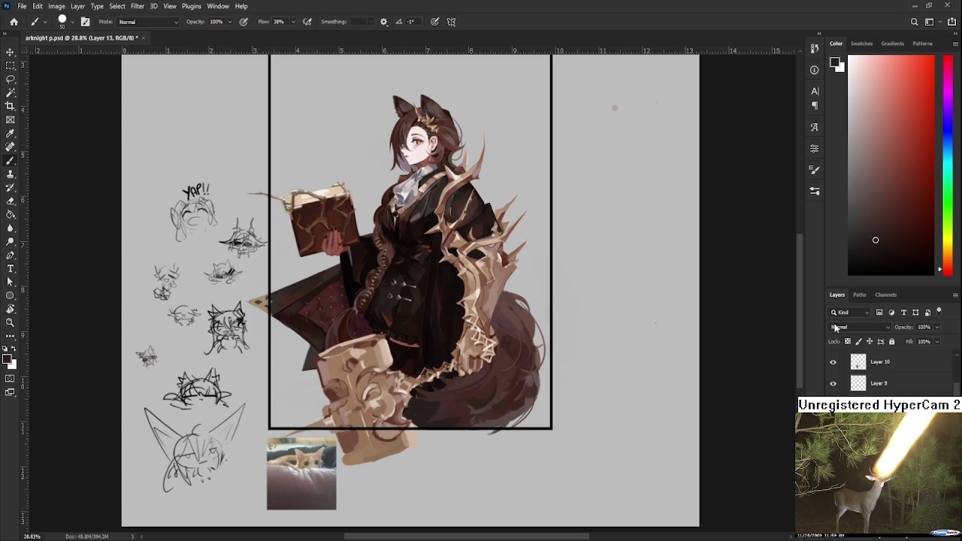
Make Layer 8 active and sample darker tail browns for shading
{"action": "key", "text": "alt+bracketleft"}
{"action": "left_click", "coordinate": [477, 401], "text": "alt"}
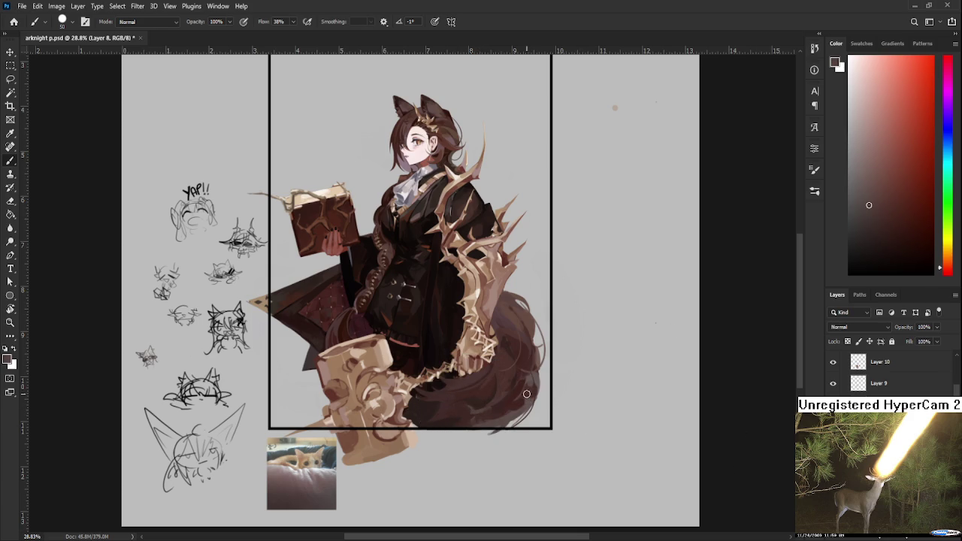
{"action": "left_click", "coordinate": [482, 395], "text": "alt"}
{"action": "left_click", "coordinate": [478, 410], "text": "alt"}
{"action": "left_click", "coordinate": [462, 406], "text": "alt"}
{"action": "left_click", "coordinate": [484, 408], "text": "alt"}
{"action": "left_click", "coordinate": [480, 410], "text": "alt"}
{"action": "left_click", "coordinate": [475, 403], "text": "alt"}
{"action": "left_click", "coordinate": [481, 401], "text": "alt"}
Pick lighter browns from the tail's lower end to blend the shading
{"action": "left_click", "coordinate": [487, 402], "text": "alt"}
{"action": "left_click", "coordinate": [489, 413], "text": "alt"}
{"action": "left_click", "coordinate": [492, 412], "text": "alt"}
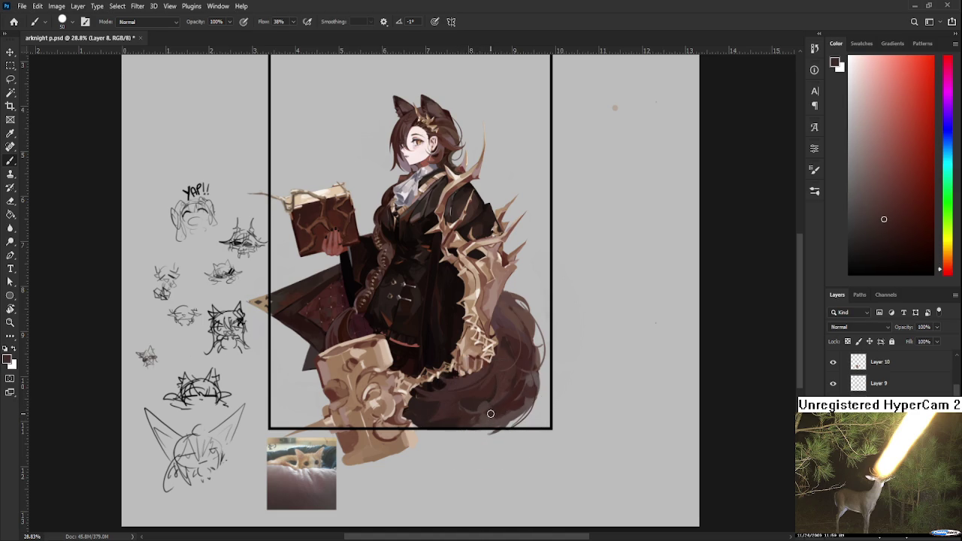
{"action": "left_click", "coordinate": [488, 417], "text": "alt"}
{"action": "left_click", "coordinate": [492, 414], "text": "alt"}
Scroll around the canvas and save the document
{"action": "scroll", "coordinate": [516, 388], "scroll_direction": "down", "scroll_amount": 2, "text": "alt"}
{"action": "scroll", "coordinate": [507, 368], "scroll_direction": "down", "scroll_amount": 2, "text": "alt"}
{"action": "scroll", "coordinate": [496, 338], "scroll_direction": "down", "scroll_amount": 1, "text": "alt"}
{"action": "scroll", "coordinate": [496, 338], "scroll_direction": "down", "scroll_amount": 2, "text": "alt"}
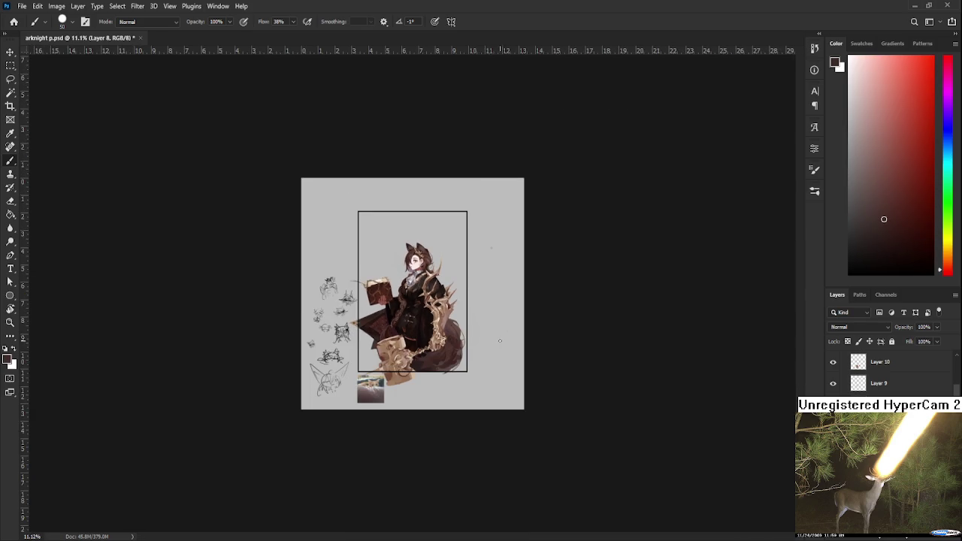
{"action": "scroll", "coordinate": [498, 337], "scroll_direction": "down", "scroll_amount": 2, "text": "alt"}
{"action": "scroll", "coordinate": [498, 337], "scroll_direction": "down", "scroll_amount": 1, "text": "alt"}
{"action": "scroll", "coordinate": [497, 347], "scroll_direction": "down", "scroll_amount": 1, "text": "alt"}
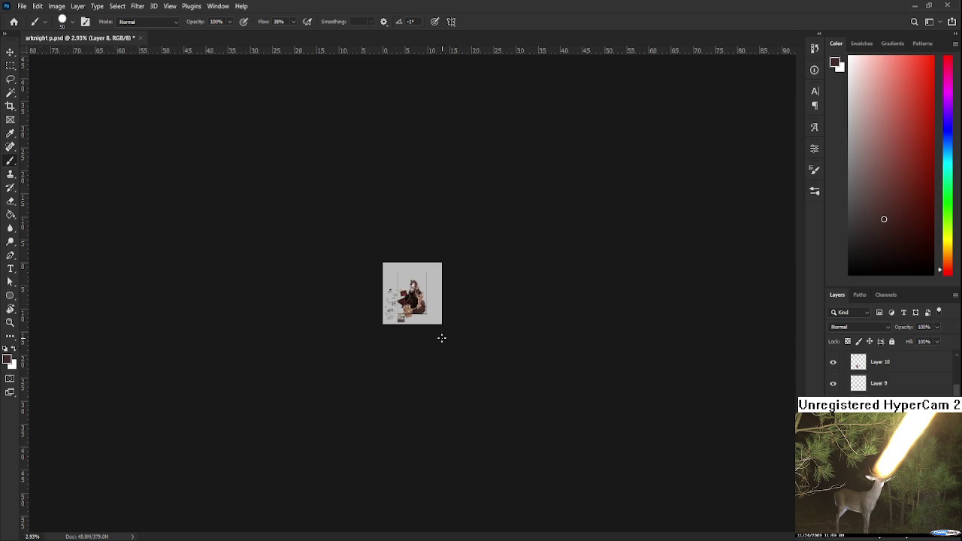
{"action": "scroll", "coordinate": [453, 339], "scroll_direction": "up", "scroll_amount": 3, "text": "alt"}
{"action": "scroll", "coordinate": [451, 337], "scroll_direction": "up", "scroll_amount": 2, "text": "alt"}
{"action": "scroll", "coordinate": [447, 334], "scroll_direction": "up", "scroll_amount": 2, "text": "alt"}
{"action": "key", "text": "ctrl+s"}
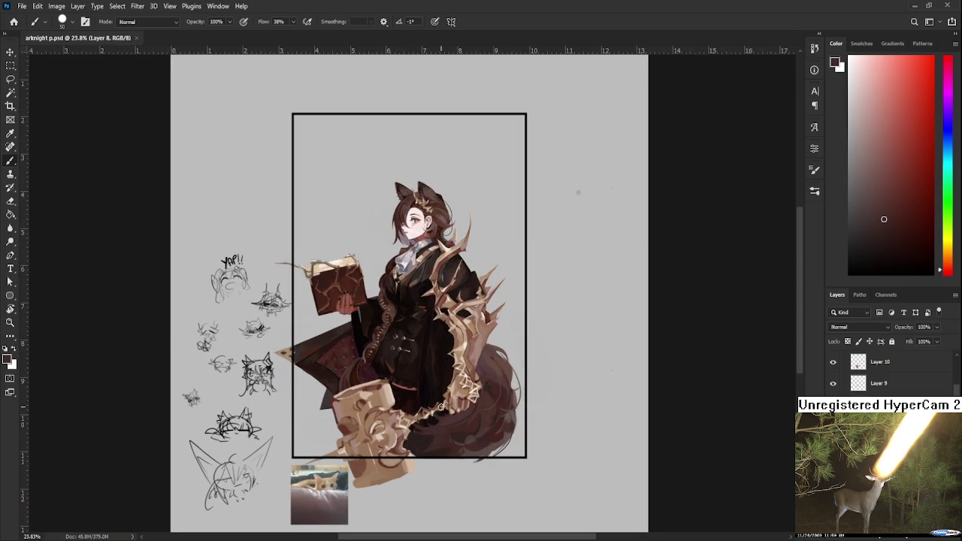
Sample darker browns near the tail and a dark brown from the artwork for Layer 8 painting
{"action": "left_click", "coordinate": [442, 436], "text": "alt"}
{"action": "left_click", "coordinate": [417, 448], "text": "alt"}
{"action": "left_click", "coordinate": [434, 444], "text": "alt"}
{"action": "left_click", "coordinate": [449, 438], "text": "alt"}
{"action": "scroll", "coordinate": [300, 473], "scroll_direction": "up", "scroll_amount": 2}
{"action": "left_click", "coordinate": [358, 413], "text": "alt"}
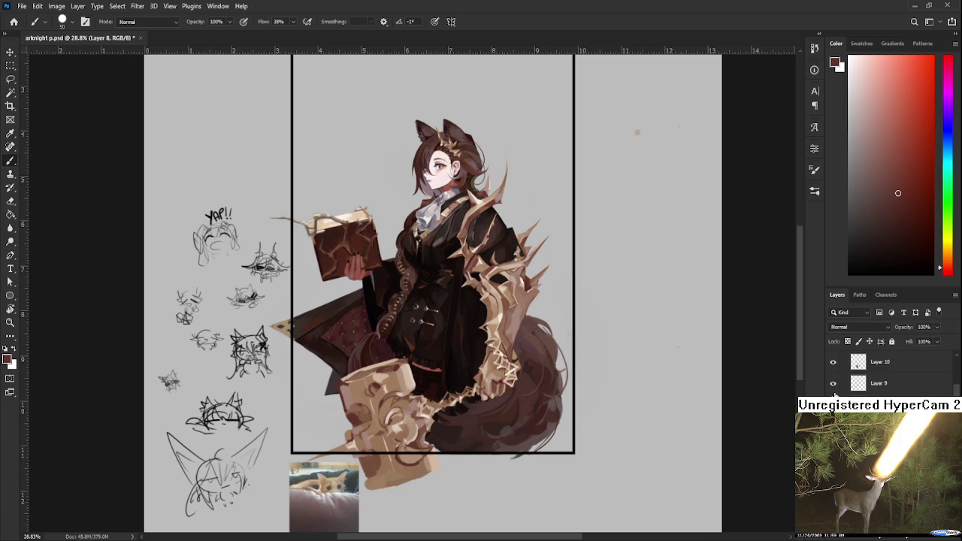
Select Layer 9, zoom in on the book and upper body, and create a new layer
{"action": "key", "text": "e"}
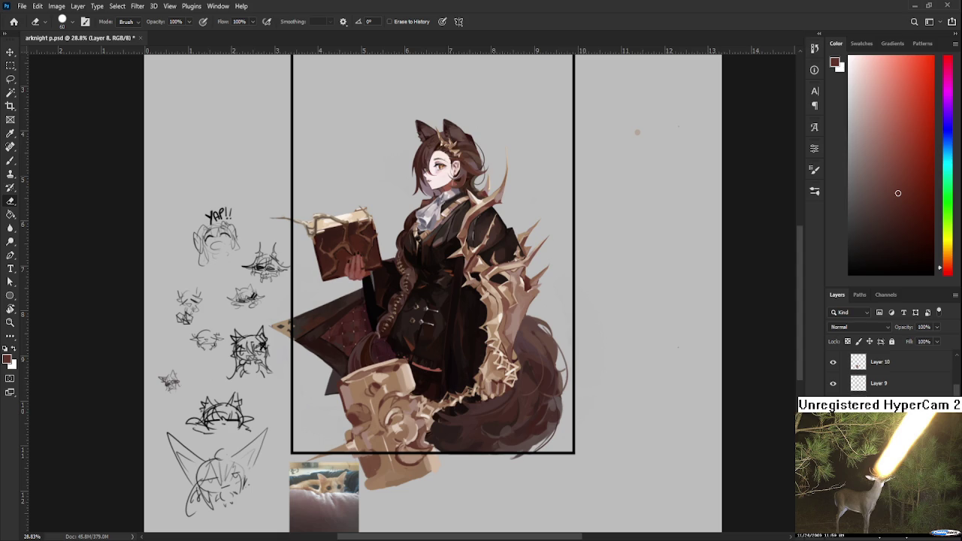
{"action": "left_click", "coordinate": [845, 387]}
{"action": "key", "text": "l"}
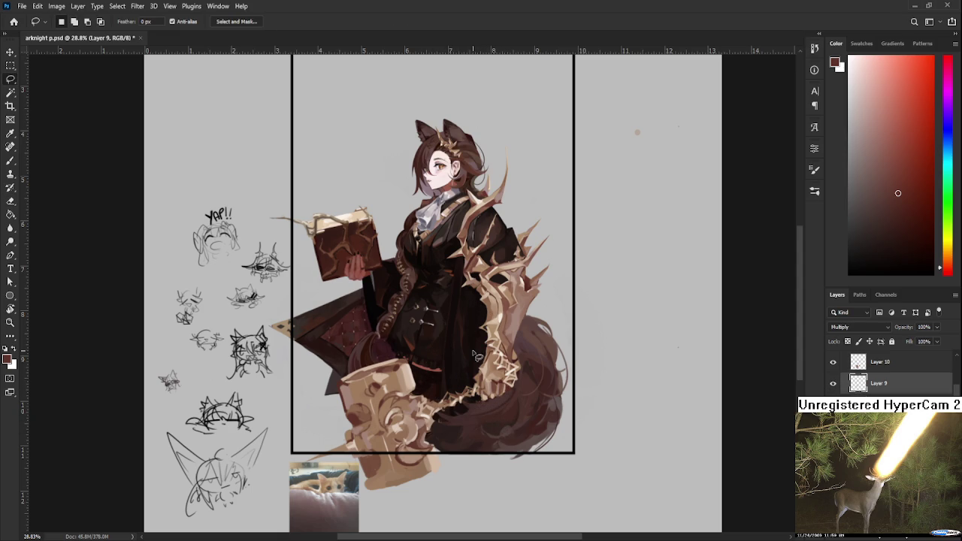
{"action": "left_click_drag", "start_coordinate": [350, 239], "coordinate": [669, 398]}
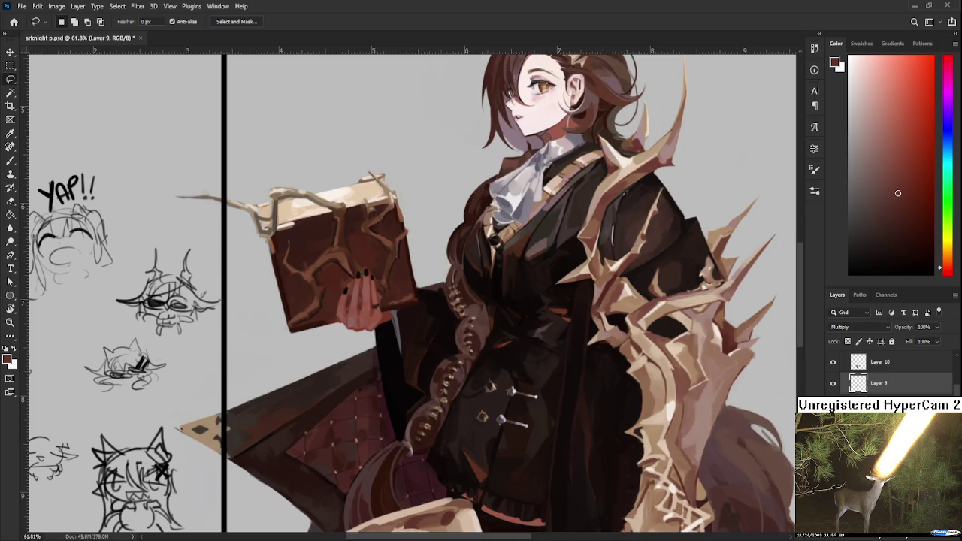
{"action": "key", "text": "ctrl+shift+alt+n"}
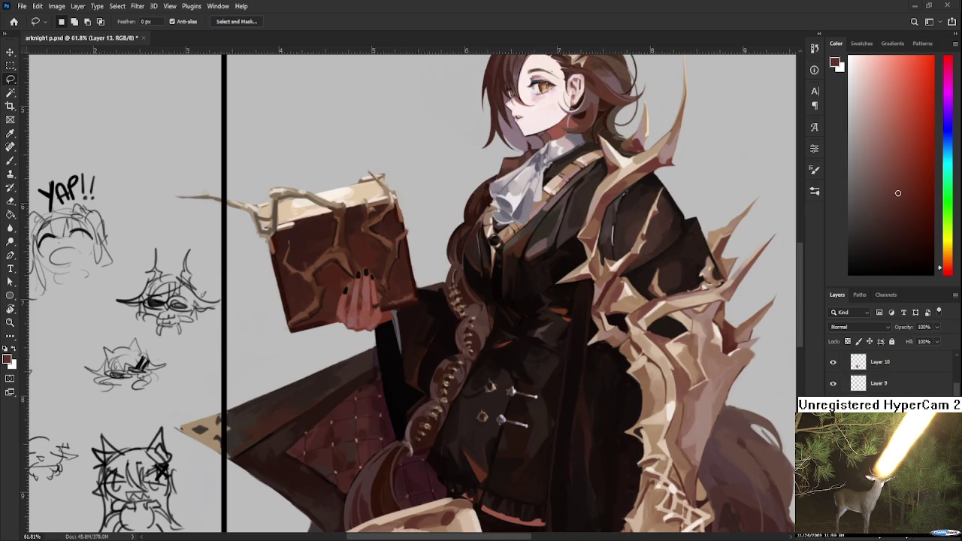
Paint dark shading over the hand and book, then define the fingernails with a smaller brush
{"action": "scroll", "coordinate": [854, 328], "scroll_direction": "down", "scroll_amount": 4}
{"action": "scroll", "coordinate": [854, 328], "scroll_direction": "up", "scroll_amount": 1}
{"action": "key", "text": "b"}
{"action": "left_click_drag", "start_coordinate": [354, 319], "coordinate": [411, 297]}
{"action": "key", "text": "bracketleft"}
{"action": "key", "text": "bracketleft"}
{"action": "key", "text": "bracketleft"}
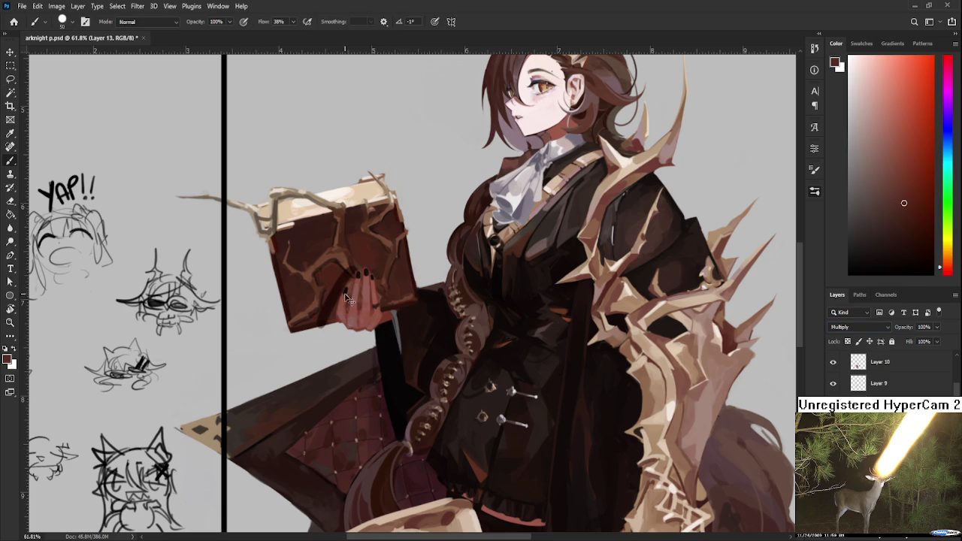
{"action": "left_click_drag", "start_coordinate": [358, 280], "coordinate": [376, 289]}
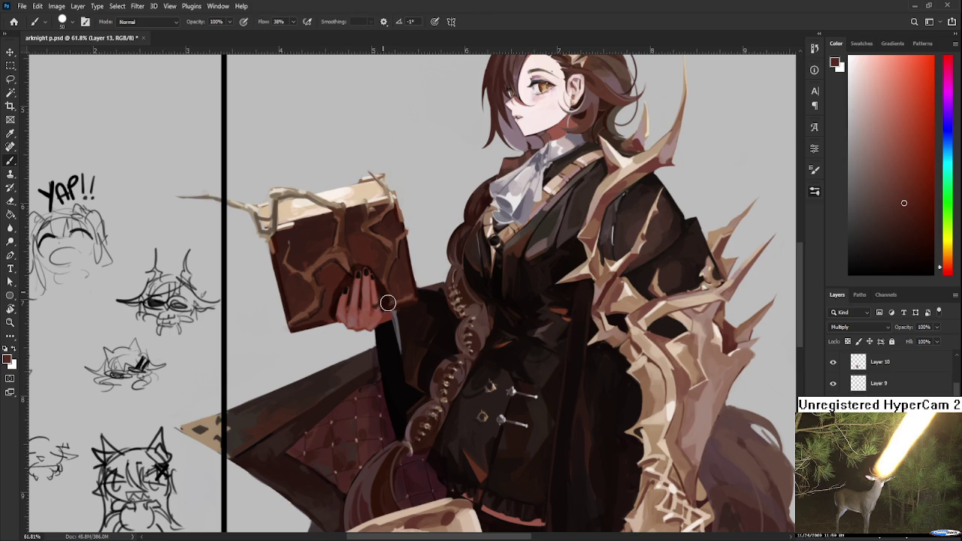
Switch to the Eraser and enlarge it to 70
{"action": "scroll", "coordinate": [390, 307], "scroll_direction": "down", "scroll_amount": 2}
{"action": "scroll", "coordinate": [390, 307], "scroll_direction": "down", "scroll_amount": 1}
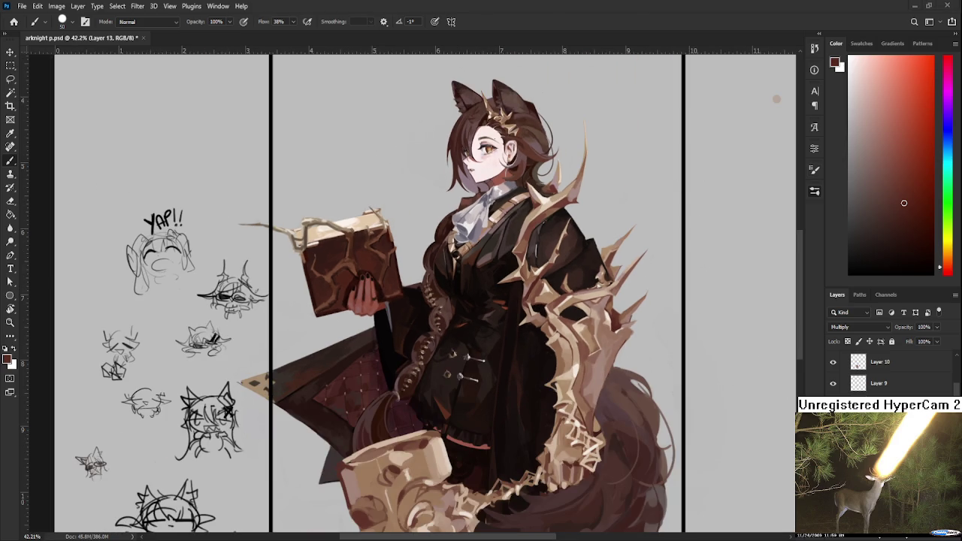
{"action": "key", "text": "e"}
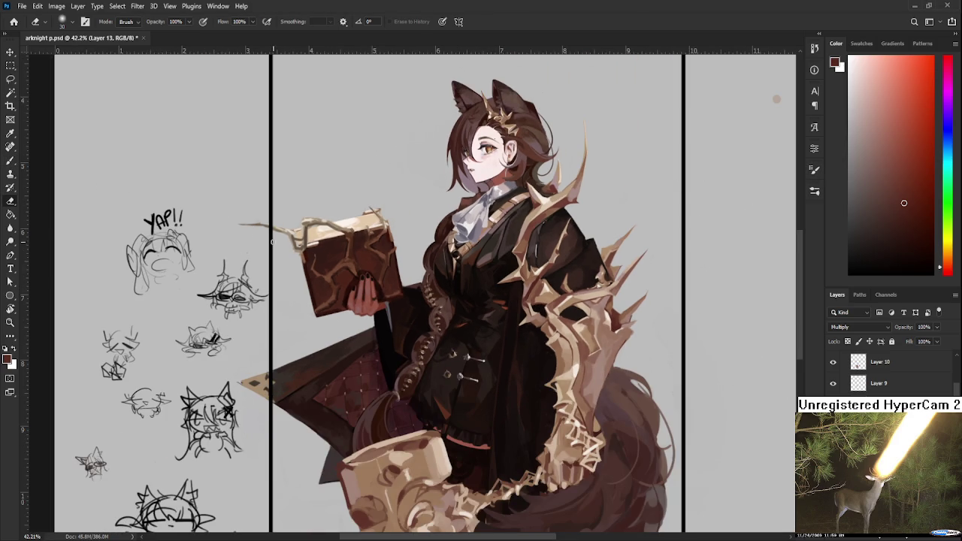
{"action": "scroll", "coordinate": [296, 233], "scroll_direction": "up", "scroll_amount": 2}
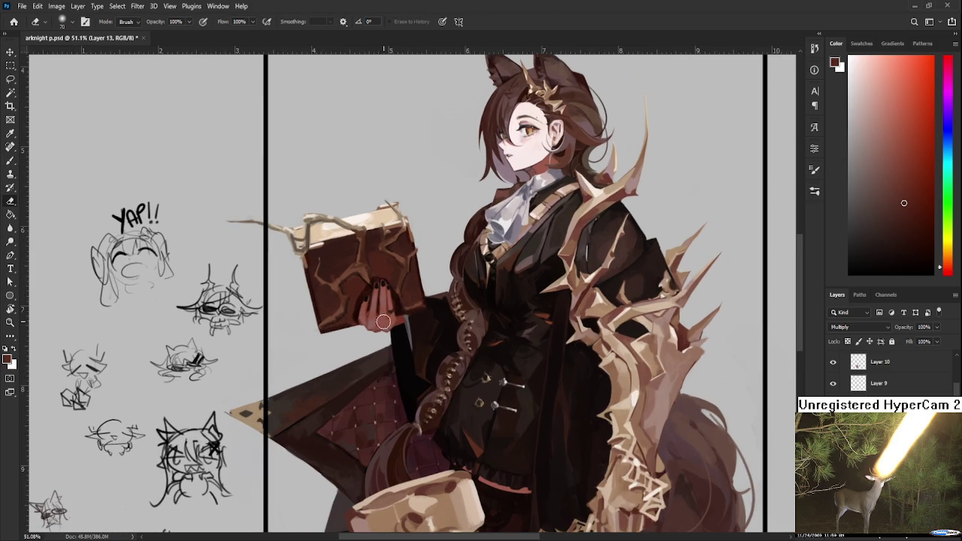
{"action": "key", "text": "bracketright"}
{"action": "key", "text": "bracketright"}
{"action": "key", "text": "bracketright"}
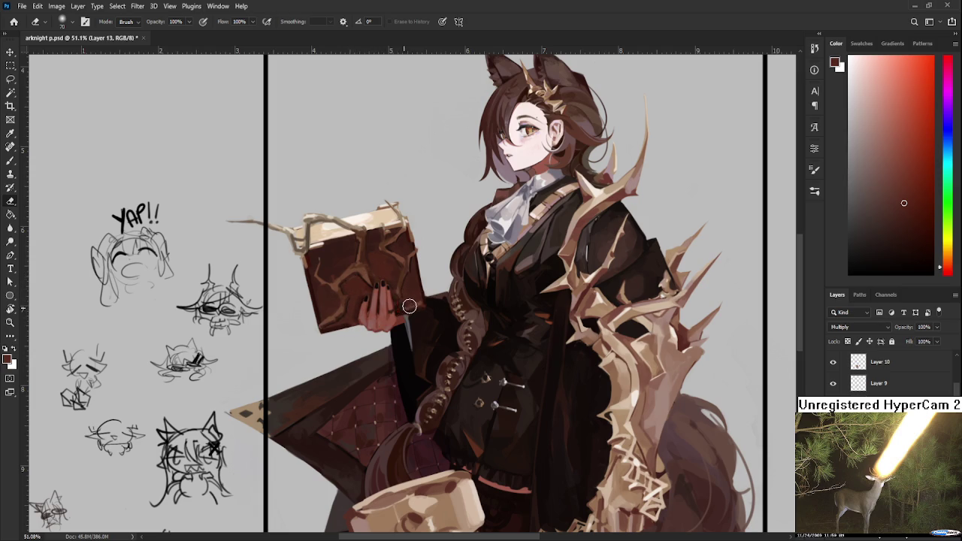
{"action": "scroll", "coordinate": [481, 350], "scroll_direction": "down", "scroll_amount": 2}
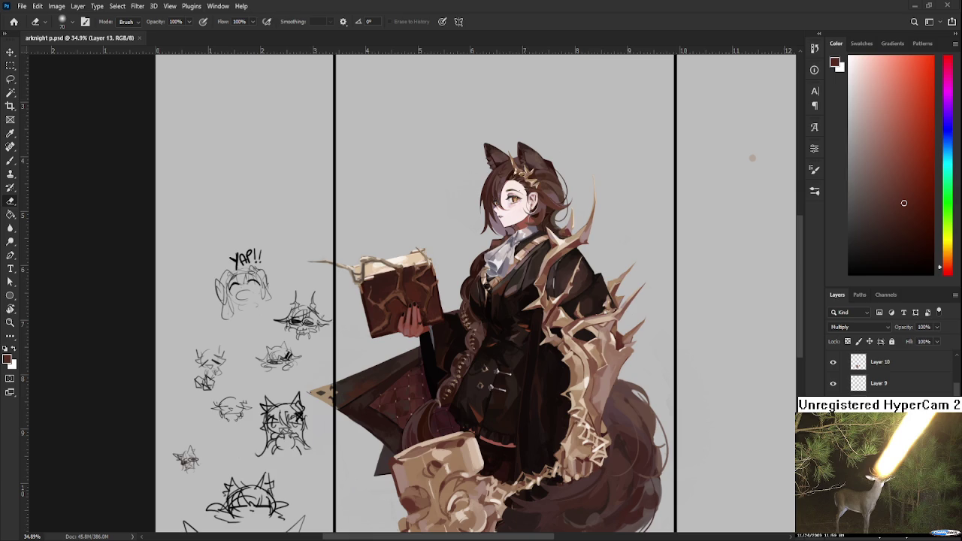
Recentre the view and add a new Multiply layer for the shadow
{"action": "scroll", "coordinate": [473, 384], "scroll_direction": "down", "scroll_amount": 3}
{"action": "scroll", "coordinate": [473, 384], "scroll_direction": "down", "scroll_amount": 2}
{"action": "scroll", "coordinate": [473, 384], "scroll_direction": "up", "scroll_amount": 1}
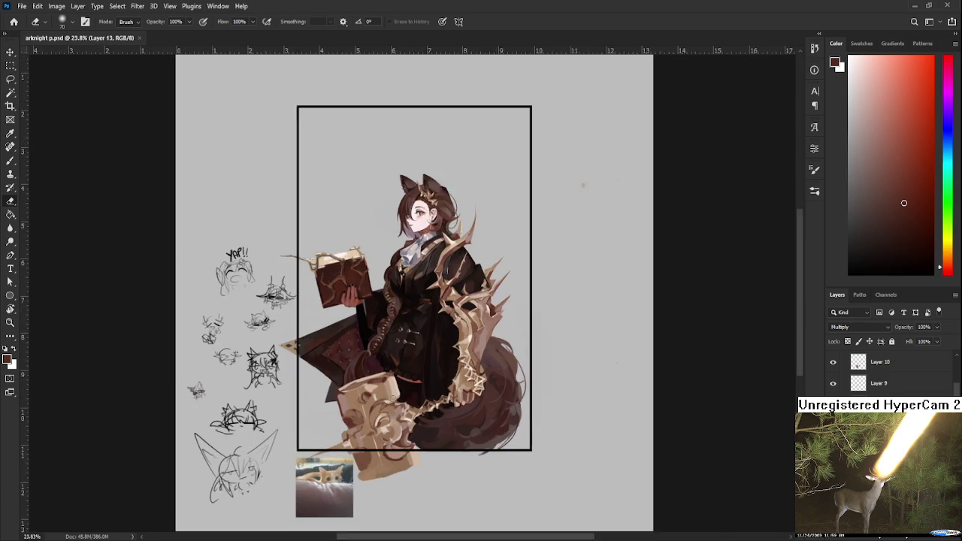
{"action": "scroll", "coordinate": [474, 385], "scroll_direction": "up", "scroll_amount": 1}
{"action": "left_click_drag", "start_coordinate": [477, 368], "coordinate": [510, 402]}
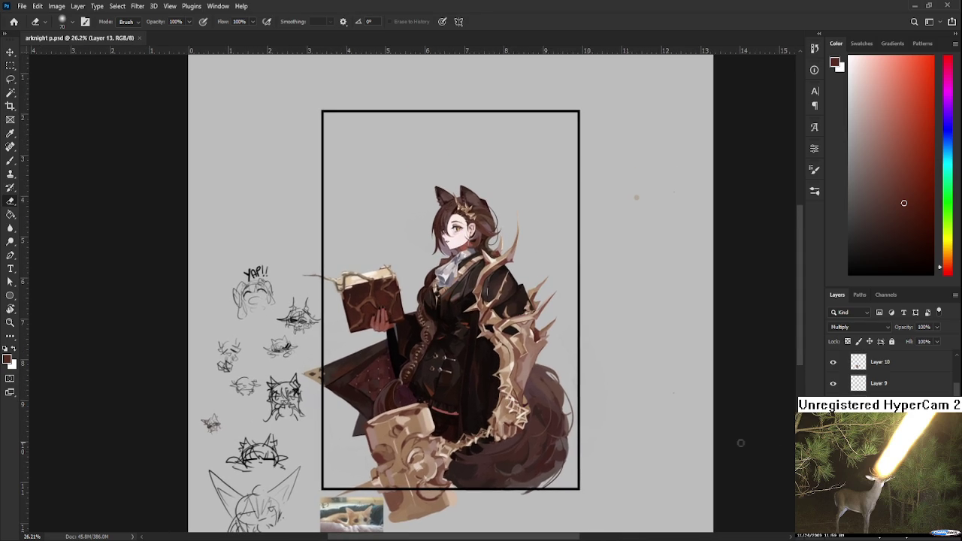
{"action": "scroll", "coordinate": [835, 386], "scroll_direction": "up", "scroll_amount": 1}
{"action": "left_click", "coordinate": [929, 528]}
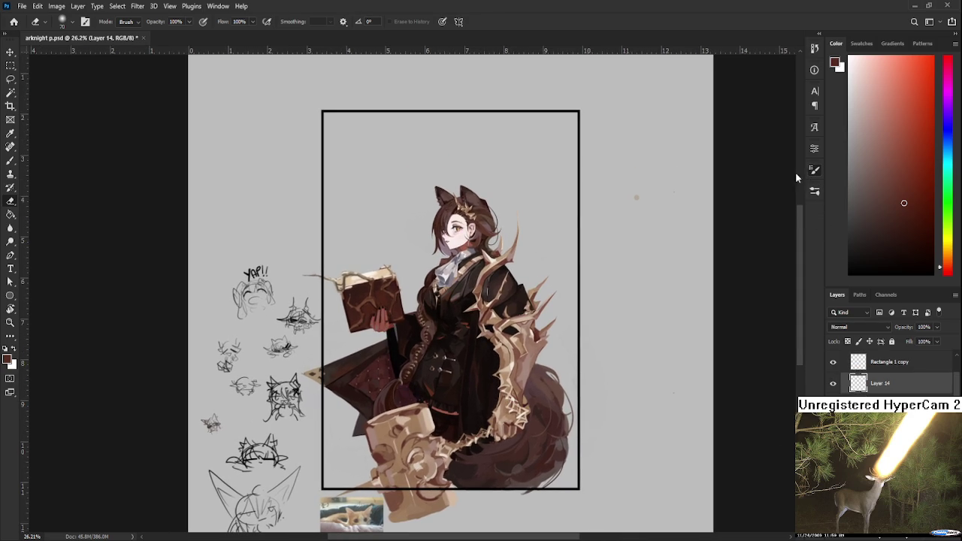
{"action": "left_click", "coordinate": [855, 328]}
{"action": "key", "text": "Down"}
{"action": "key", "text": "Down"}
{"action": "key", "text": "Down"}
Choose a purple shadow colour and paint it over the hammer below the figure
{"action": "key", "text": "b"}
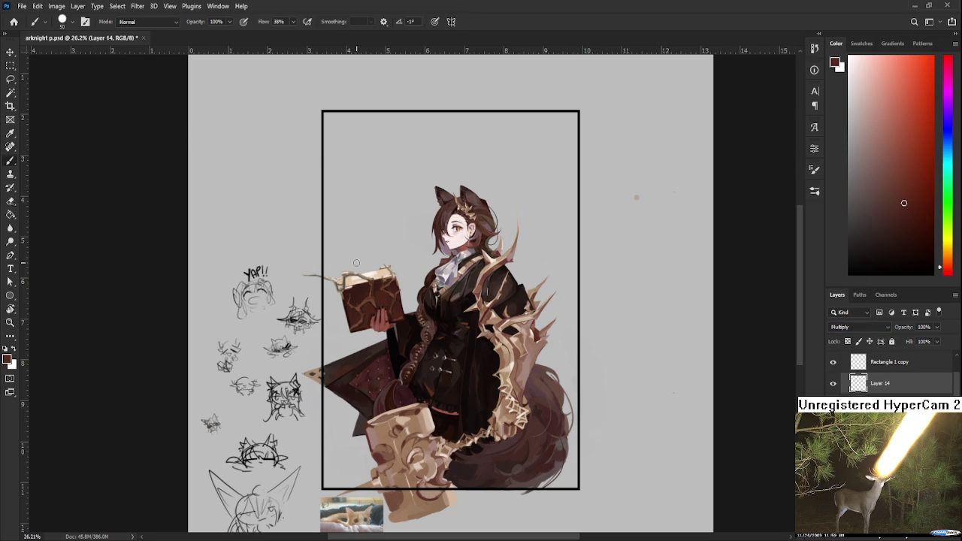
{"action": "left_click", "coordinate": [410, 390], "text": "alt"}
{"action": "left_click", "coordinate": [943, 88]}
{"action": "left_click", "coordinate": [891, 207]}
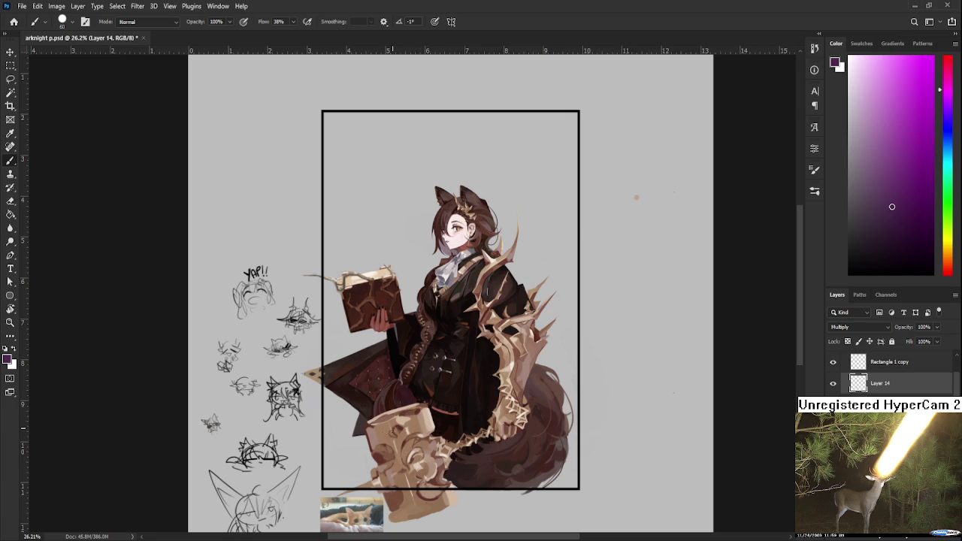
{"action": "mouse_move", "coordinate": [395, 424]}
{"action": "left_mouse_down"}
{"action": "mouse_move", "coordinate": [430, 493]}
{"action": "mouse_move", "coordinate": [406, 498]}
{"action": "left_mouse_up"}
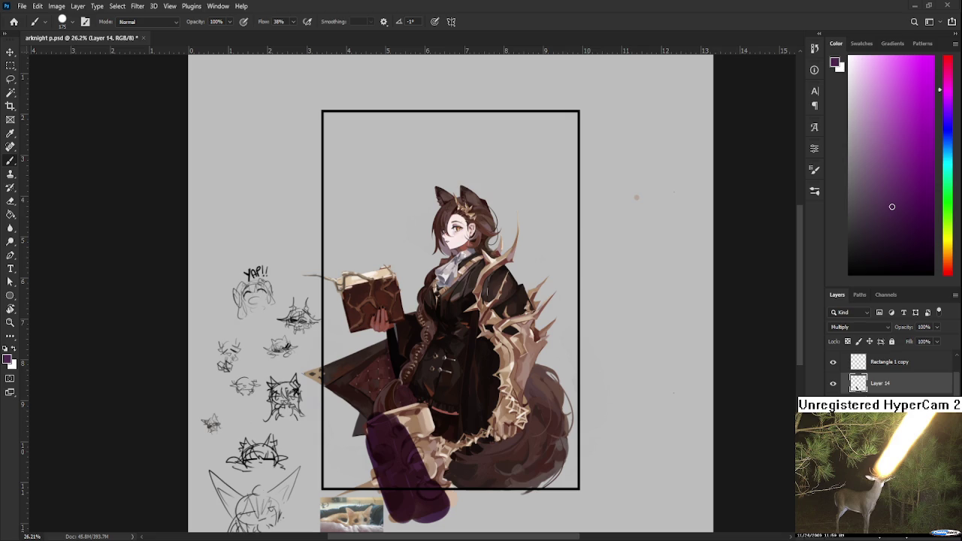
Paint purple shadow over the boots, legs and the tan strip along the tail
{"action": "mouse_move", "coordinate": [408, 424]}
{"action": "left_mouse_down"}
{"action": "mouse_move", "coordinate": [432, 458]}
{"action": "mouse_move", "coordinate": [436, 492]}
{"action": "mouse_move", "coordinate": [457, 452]}
{"action": "mouse_move", "coordinate": [526, 406]}
{"action": "left_mouse_up"}
{"action": "mouse_move", "coordinate": [523, 352]}
{"action": "left_mouse_down"}
{"action": "mouse_move", "coordinate": [518, 409]}
{"action": "mouse_move", "coordinate": [527, 421]}
{"action": "left_mouse_up"}
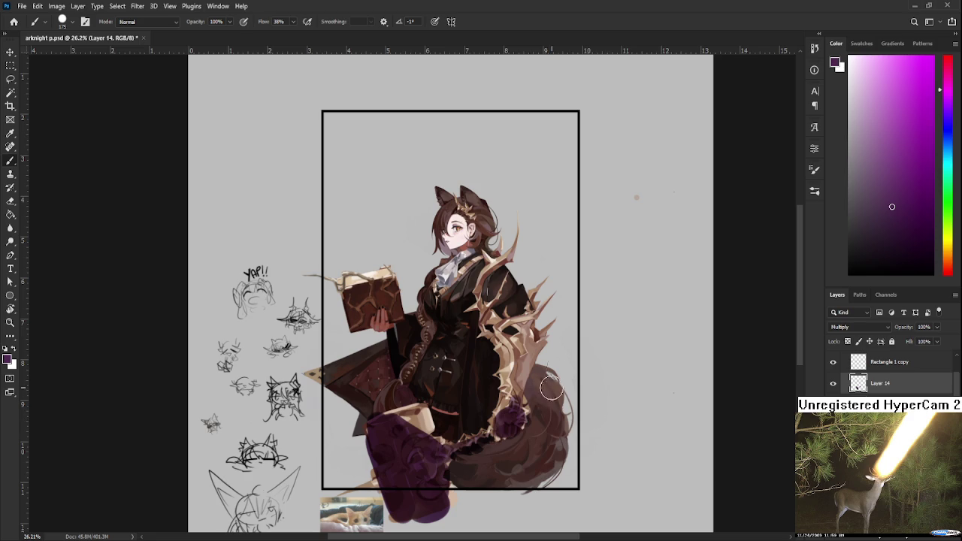
{"action": "scroll", "coordinate": [485, 415], "scroll_direction": "up", "scroll_amount": 2}
{"action": "mouse_move", "coordinate": [451, 369]}
{"action": "left_mouse_down"}
{"action": "mouse_move", "coordinate": [437, 353]}
{"action": "mouse_move", "coordinate": [458, 364]}
{"action": "mouse_move", "coordinate": [467, 402]}
{"action": "left_mouse_up"}
Set the shadow layer's opacity to 46%
{"action": "key", "text": "e"}
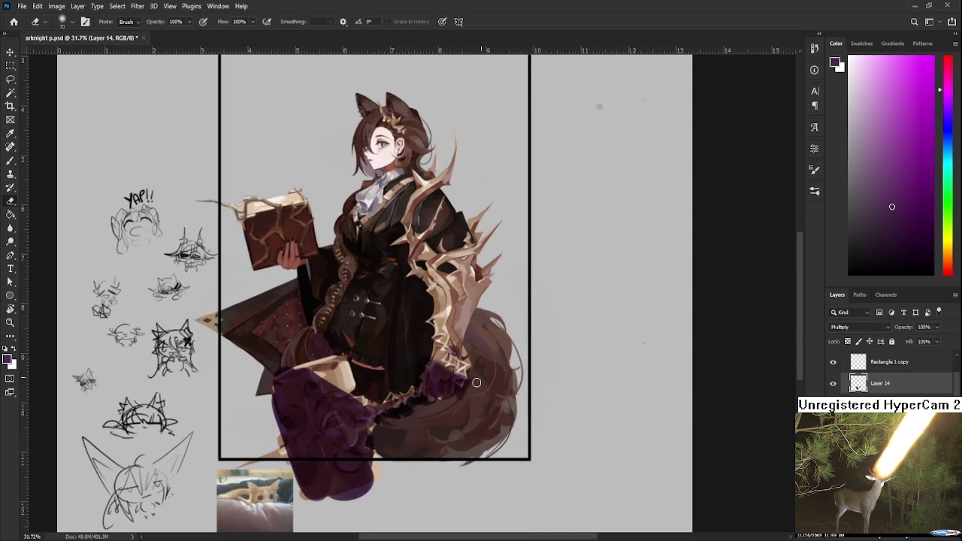
{"action": "scroll", "coordinate": [507, 370], "scroll_direction": "down", "scroll_amount": 7}
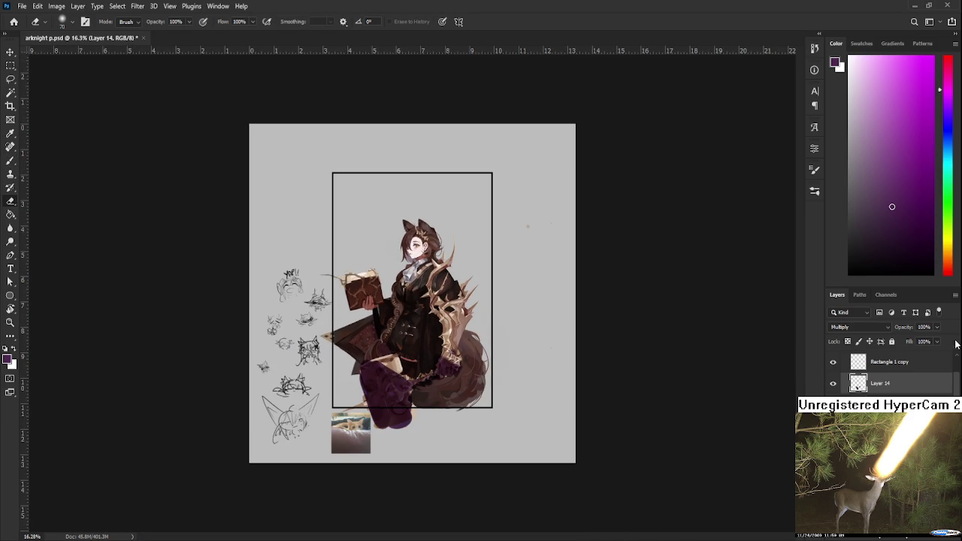
{"action": "left_click_drag", "start_coordinate": [904, 326], "coordinate": [910, 327]}
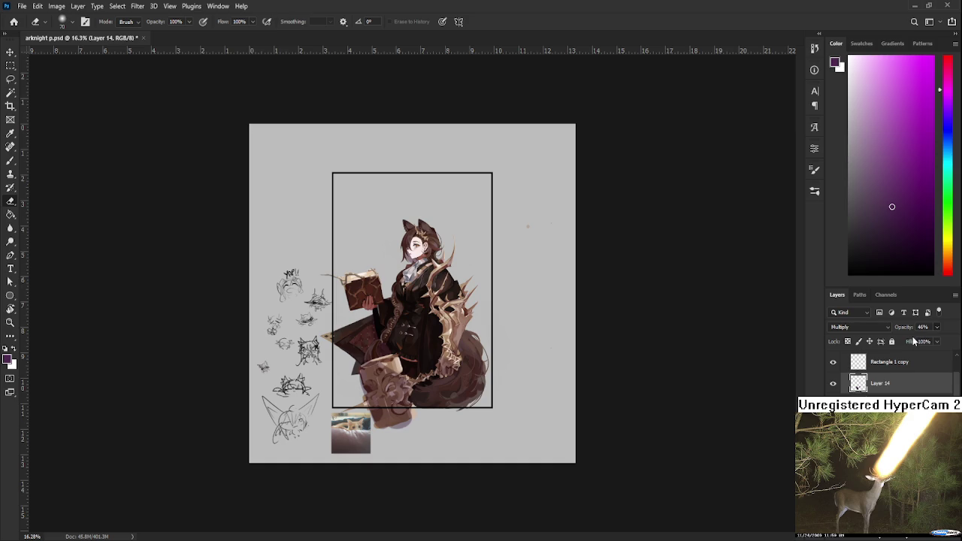
Erase stray shadow below the book box and frame on Layer 14, then paint the hammer head gap tan
{"action": "scroll", "coordinate": [390, 351], "scroll_direction": "up", "scroll_amount": 2}
{"action": "scroll", "coordinate": [390, 351], "scroll_direction": "up", "scroll_amount": 1}
{"action": "scroll", "coordinate": [390, 351], "scroll_direction": "up", "scroll_amount": 1}
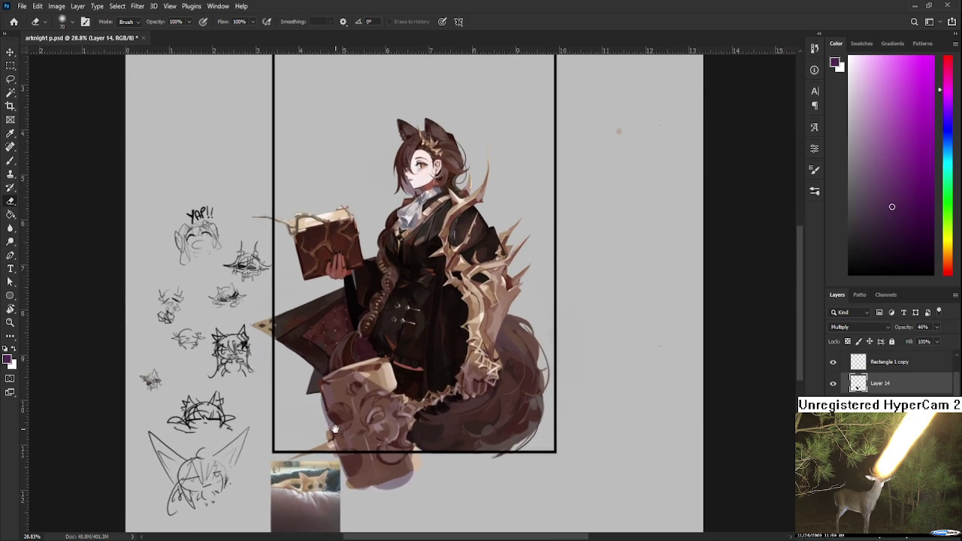
{"action": "left_click_drag", "start_coordinate": [339, 434], "coordinate": [289, 464]}
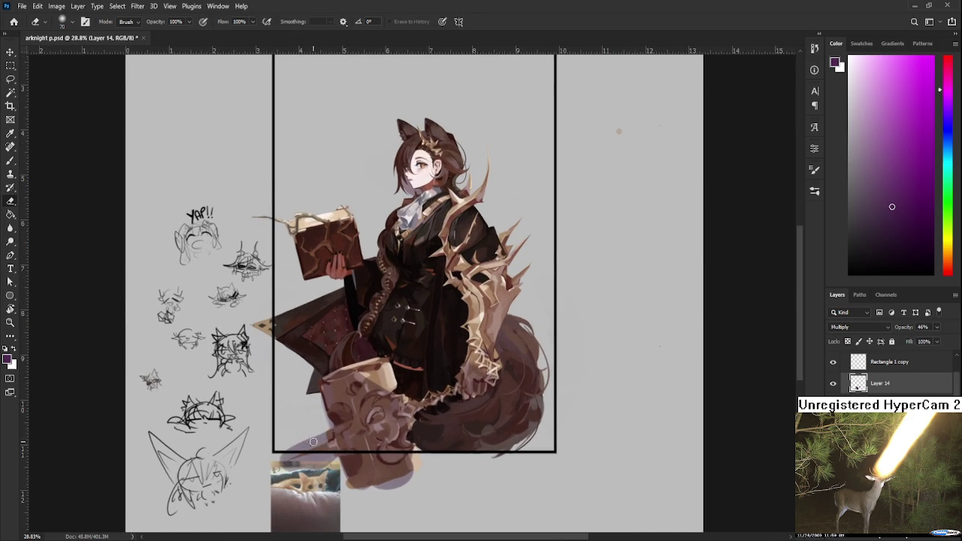
{"action": "mouse_move", "coordinate": [346, 370]}
{"action": "left_mouse_down"}
{"action": "mouse_move", "coordinate": [431, 404]}
{"action": "mouse_move", "coordinate": [459, 335]}
{"action": "left_mouse_up"}
{"action": "key", "text": "ctrl+z"}
{"action": "left_click_drag", "start_coordinate": [468, 415], "coordinate": [451, 387]}
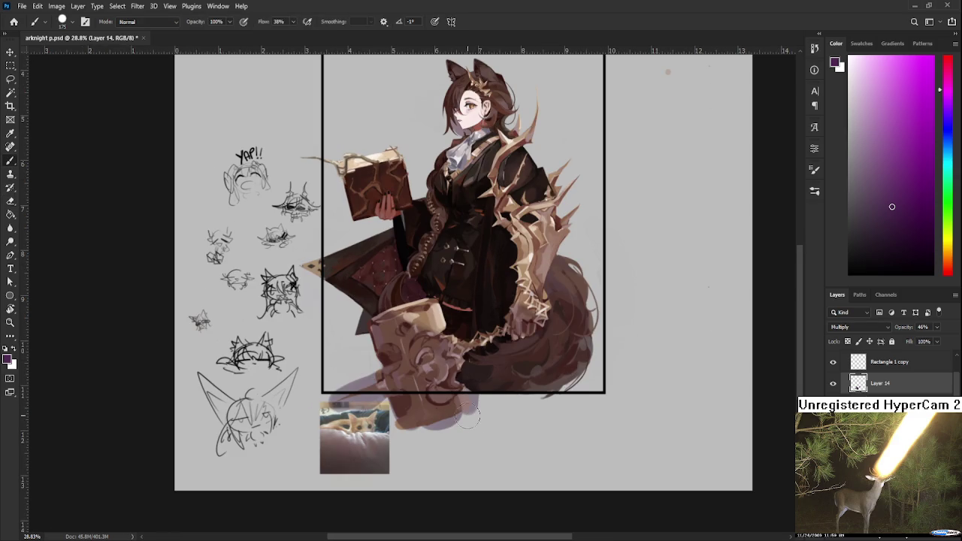
{"action": "key", "text": "ctrl+z"}
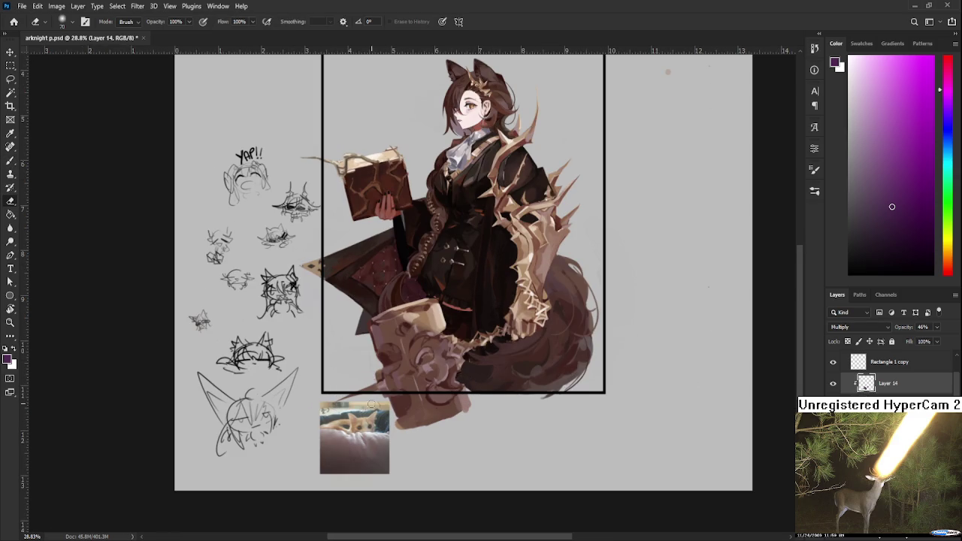
{"action": "key", "text": "b"}
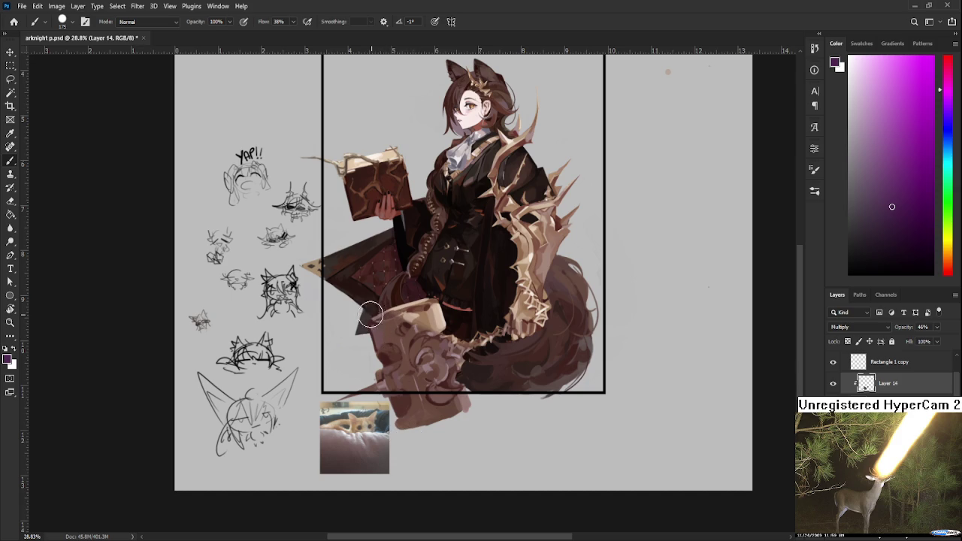
{"action": "left_click_drag", "start_coordinate": [390, 343], "coordinate": [377, 325]}
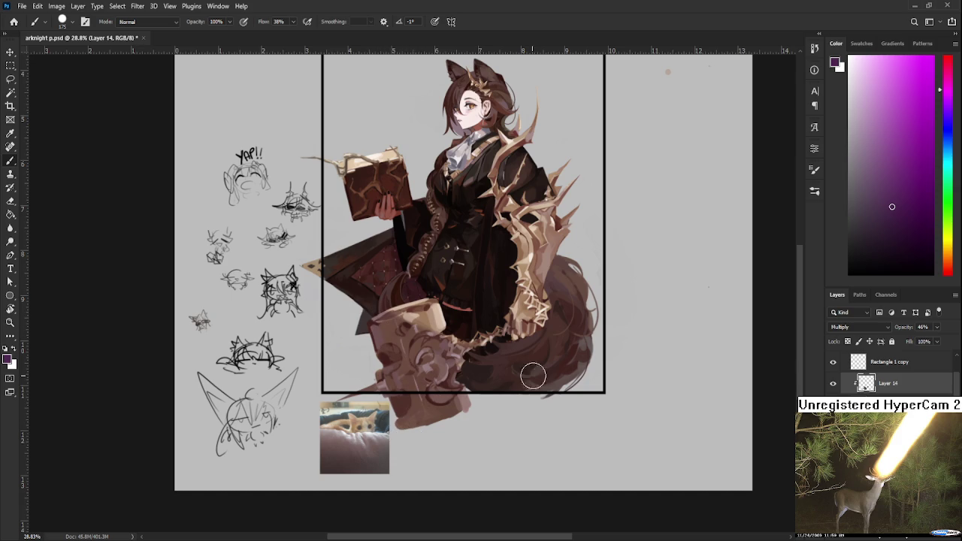